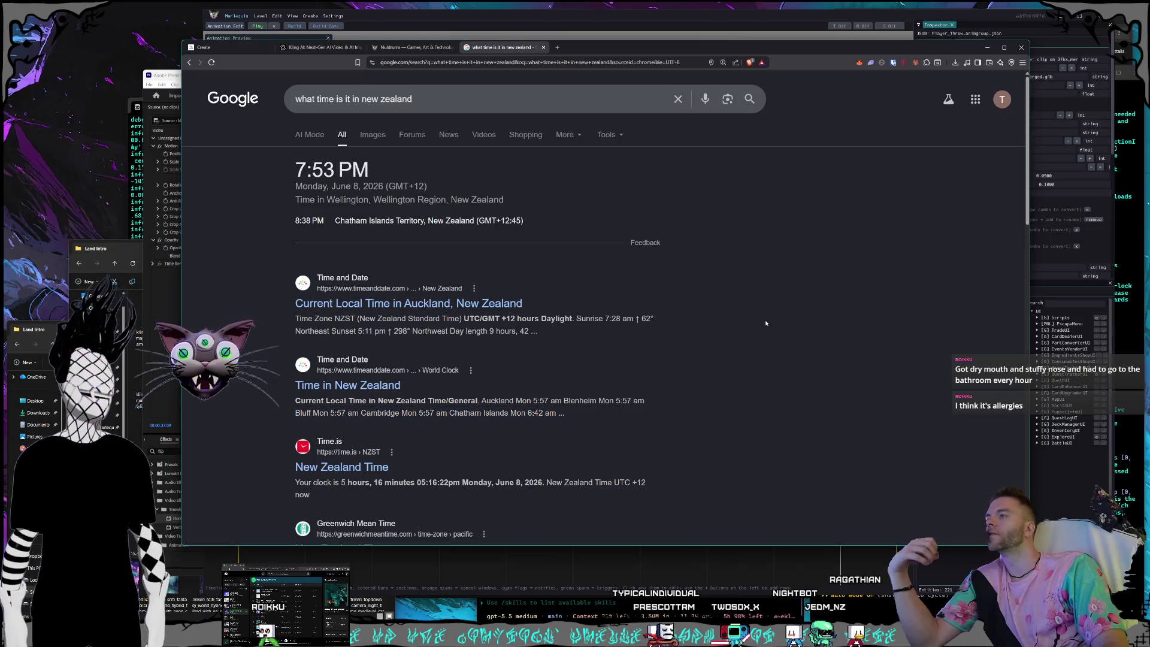
Change the Google query to 'sweden' and run the Sweden time search.
{"action": "left_click", "coordinate": [418, 107]}
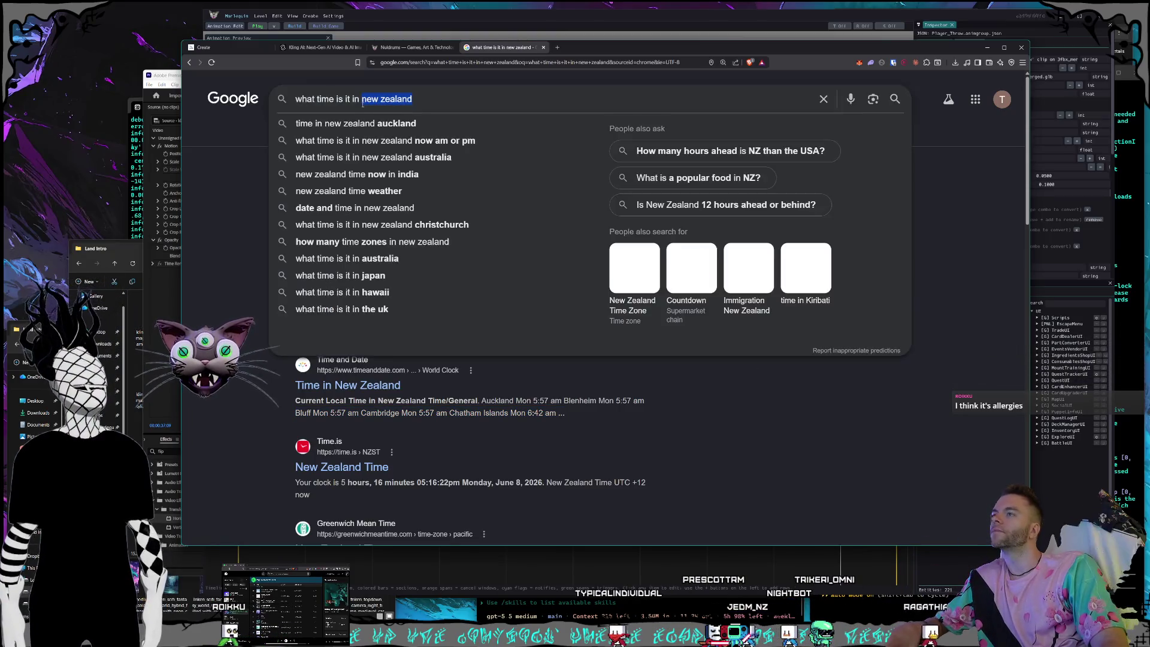
{"action": "type", "text": "swee"}
{"action": "key", "text": "BackSpace"}
{"action": "key", "text": "BackSpace"}
{"action": "type", "text": "eden"}
{"action": "key", "text": "Return"}
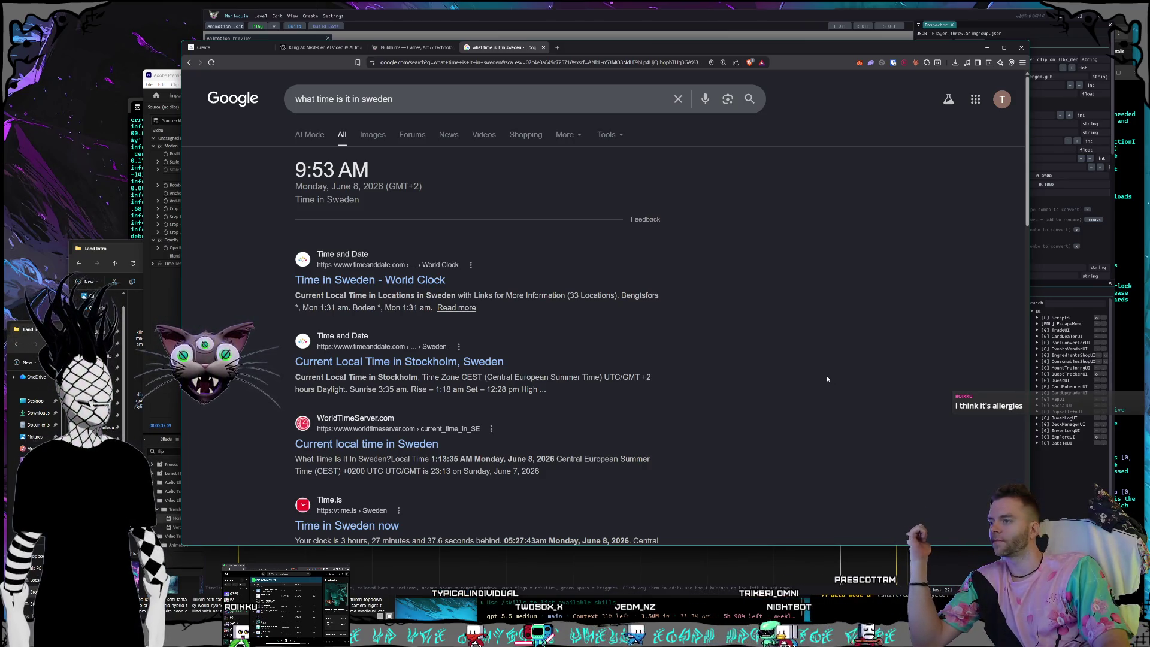
Return to the New Zealand time results and highlight Auckland's 7:53 PM time.
{"action": "left_click", "coordinate": [188, 62]}
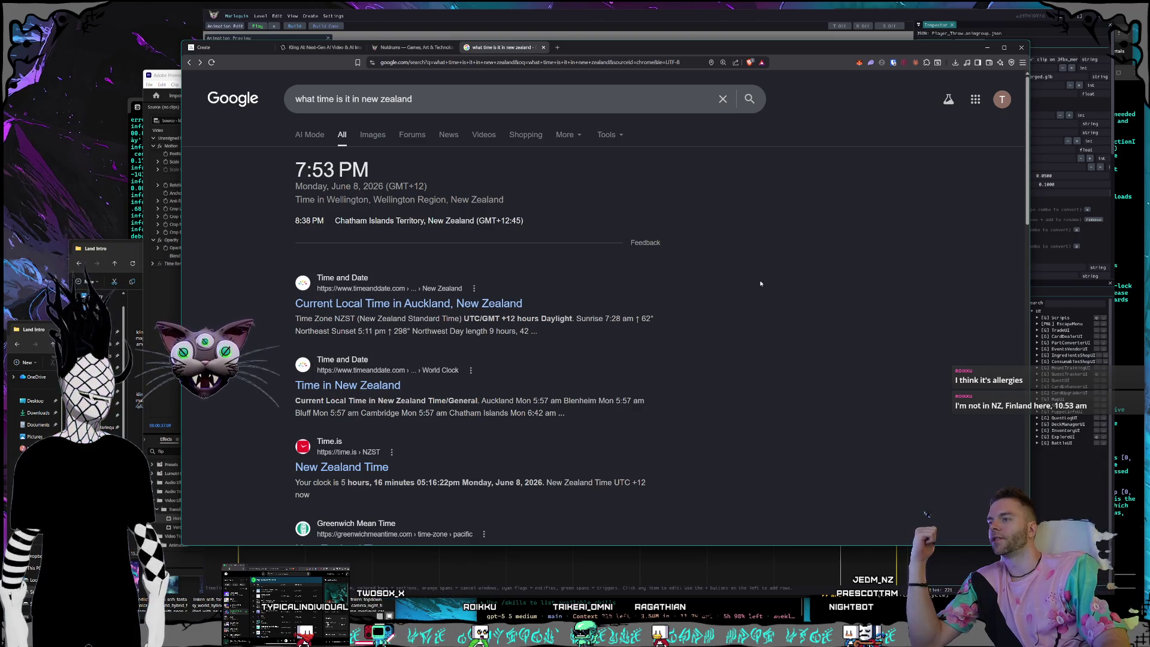
{"action": "key", "text": "shift+Home"}
{"action": "left_click_drag", "start_coordinate": [372, 170], "coordinate": [292, 173]}
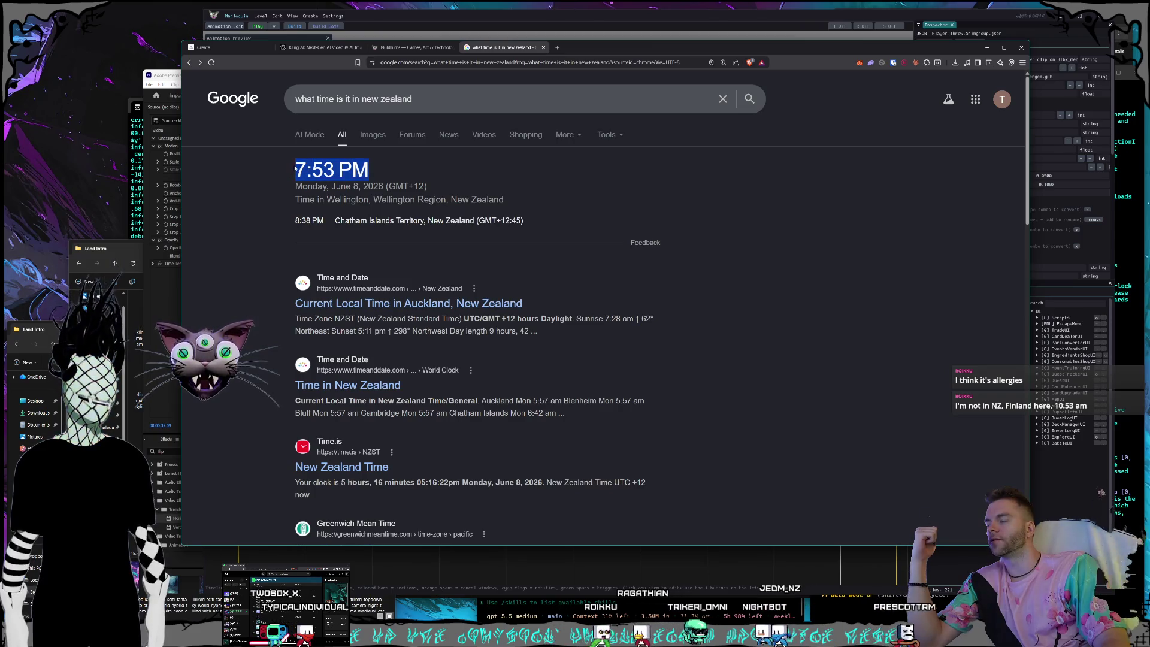
{"action": "left_click", "coordinate": [305, 163]}
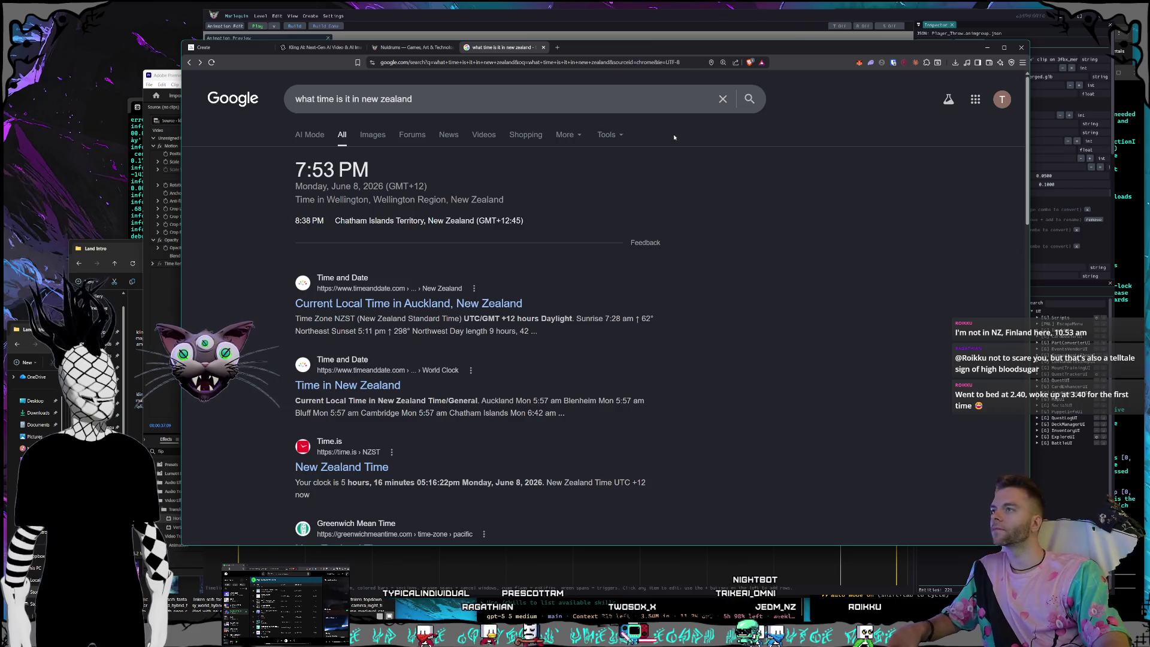
Search for 'finland' and expand its map card into a large map.
{"action": "key", "text": "ctrl+a"}
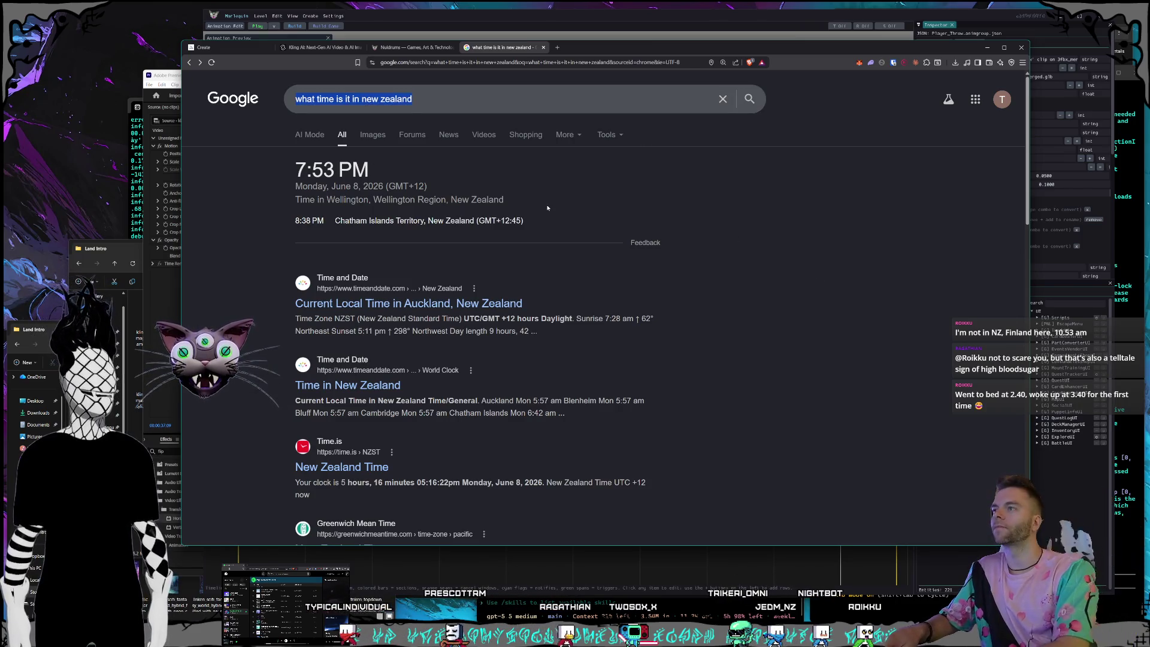
{"action": "type", "text": "finland"}
{"action": "key", "text": "Return"}
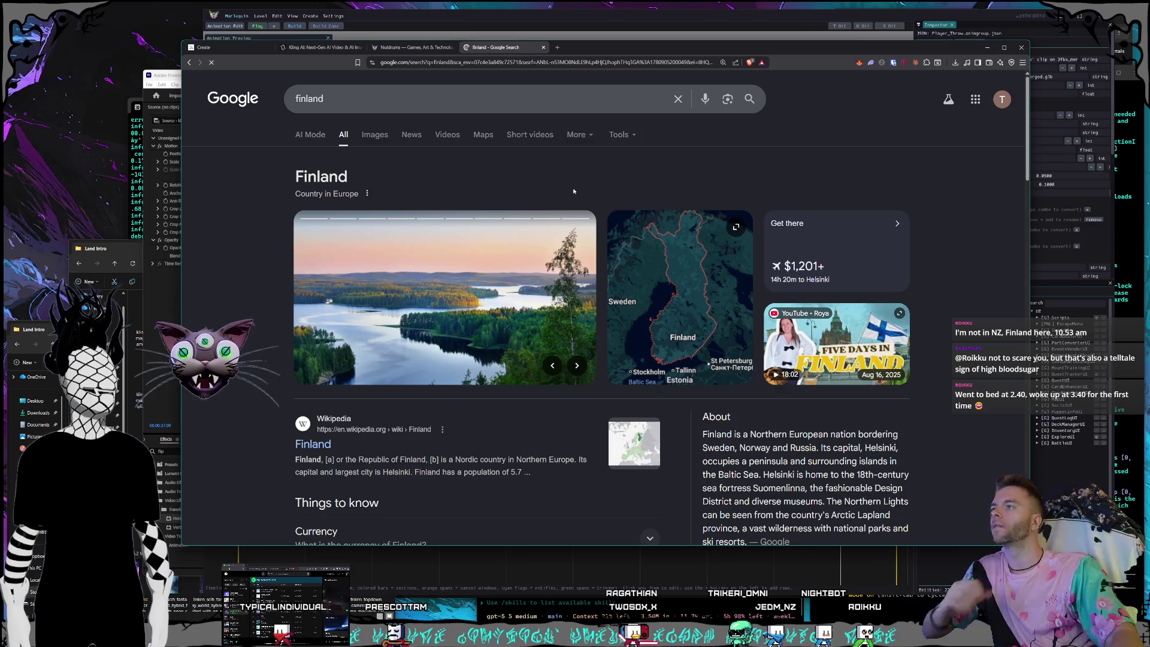
{"action": "left_click", "coordinate": [700, 333]}
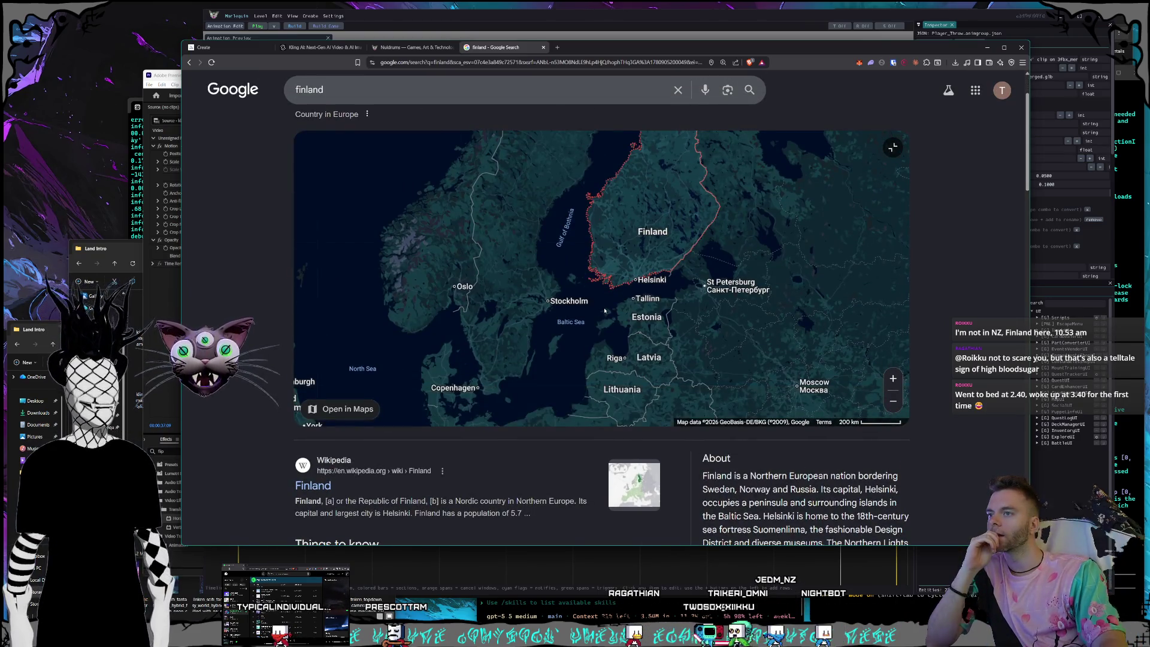
Zoom the map in on Estonia and Tallinn's western Pelgulinn district.
{"action": "scroll", "coordinate": [605, 313], "scroll_direction": "up", "scroll_amount": 2}
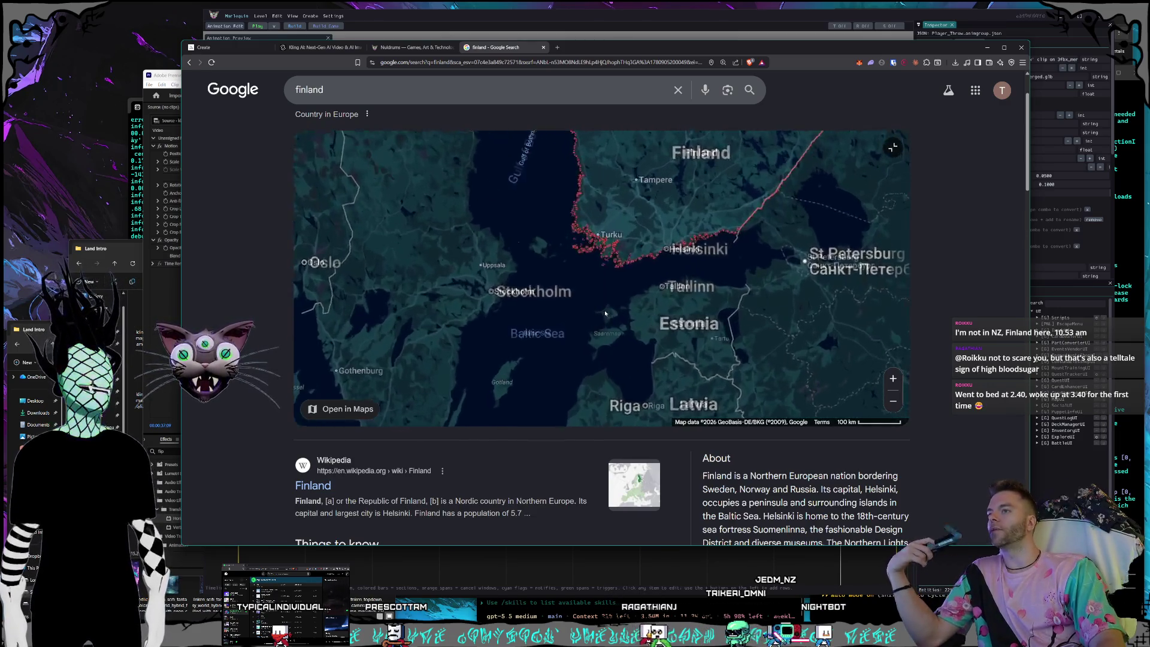
{"action": "scroll", "coordinate": [640, 288], "scroll_direction": "up", "scroll_amount": 2}
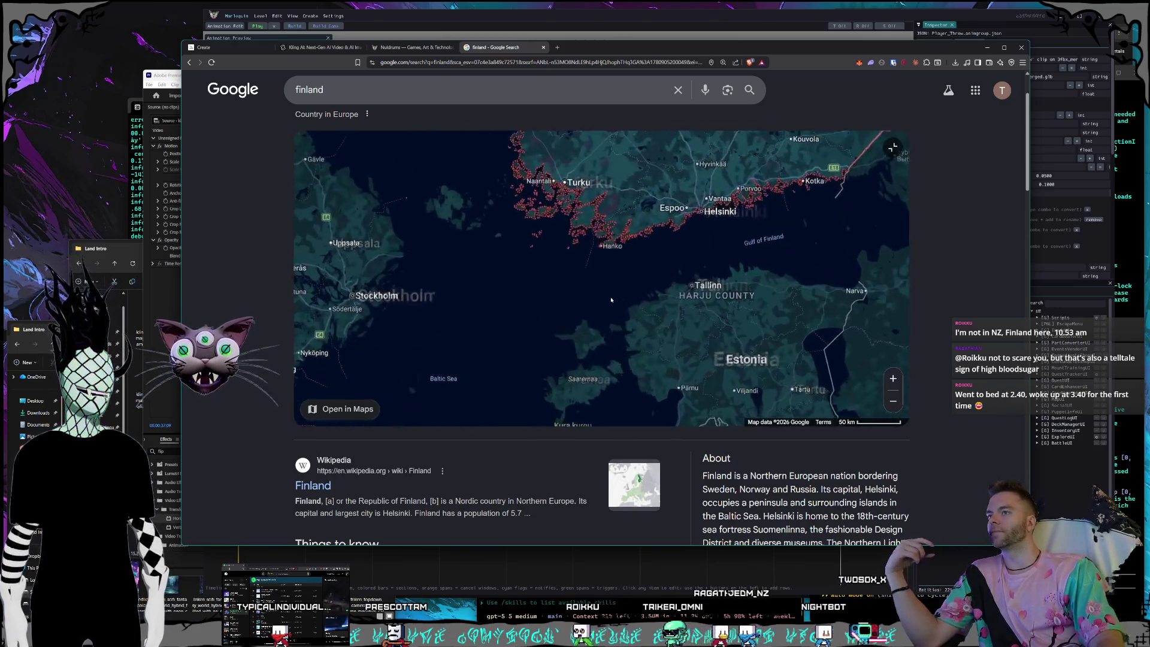
{"action": "mouse_move", "coordinate": [643, 301]}
{"action": "left_mouse_down"}
{"action": "mouse_move", "coordinate": [580, 245]}
{"action": "mouse_move", "coordinate": [534, 238]}
{"action": "left_mouse_up"}
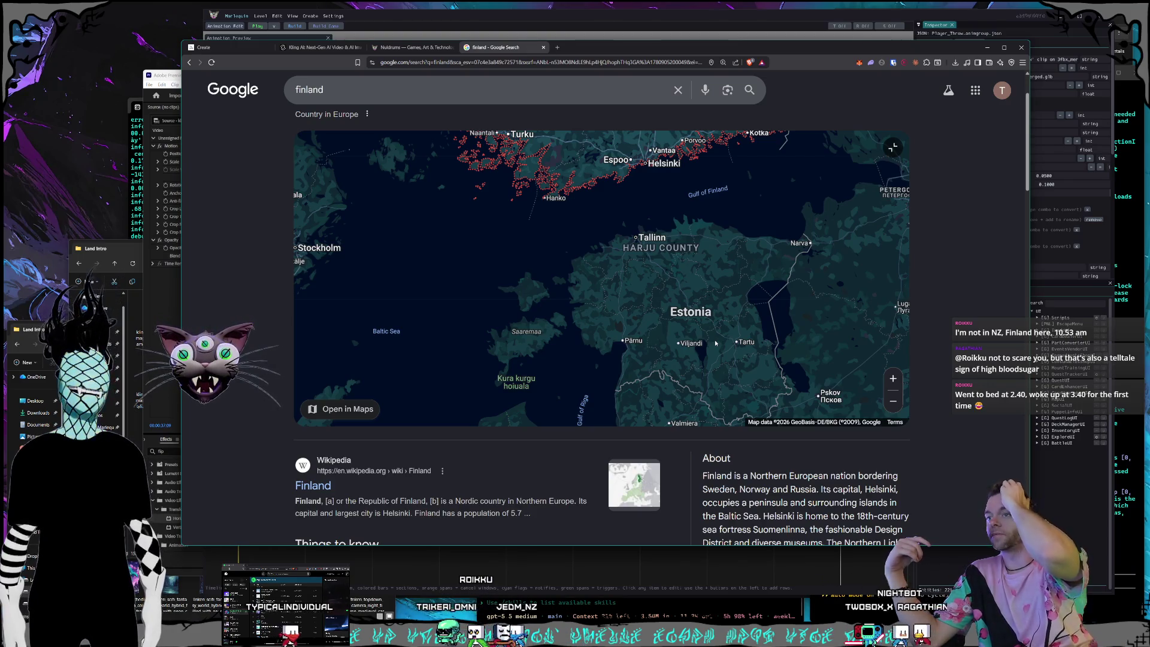
{"action": "scroll", "coordinate": [621, 243], "scroll_direction": "up", "scroll_amount": 3}
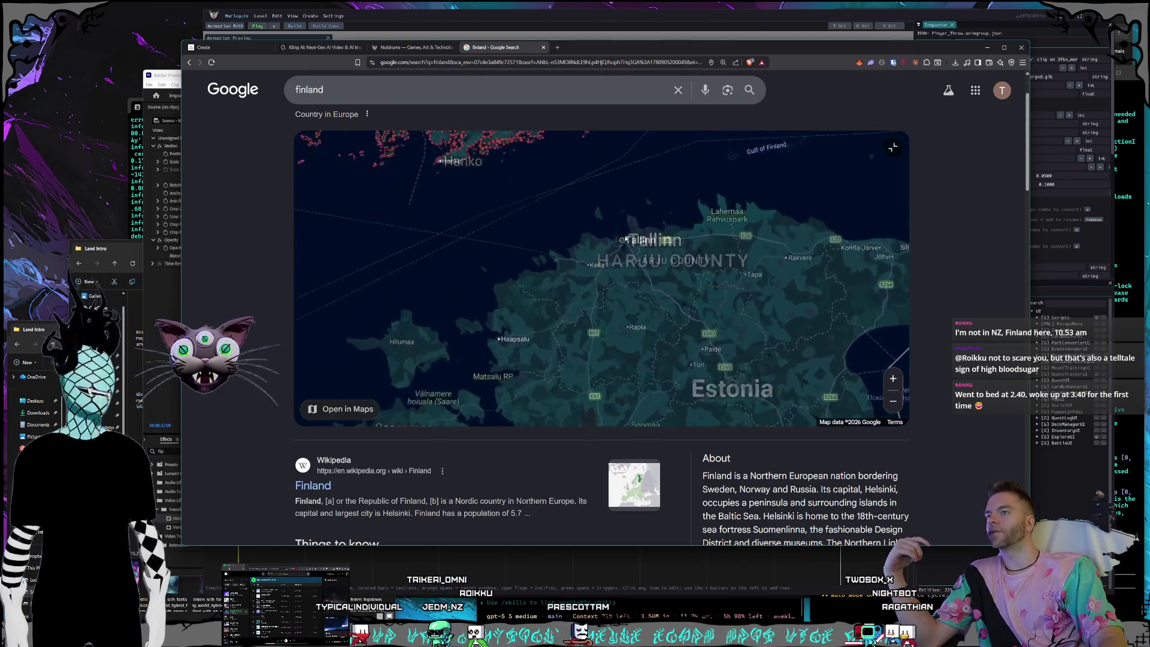
{"action": "scroll", "coordinate": [622, 242], "scroll_direction": "up", "scroll_amount": 2}
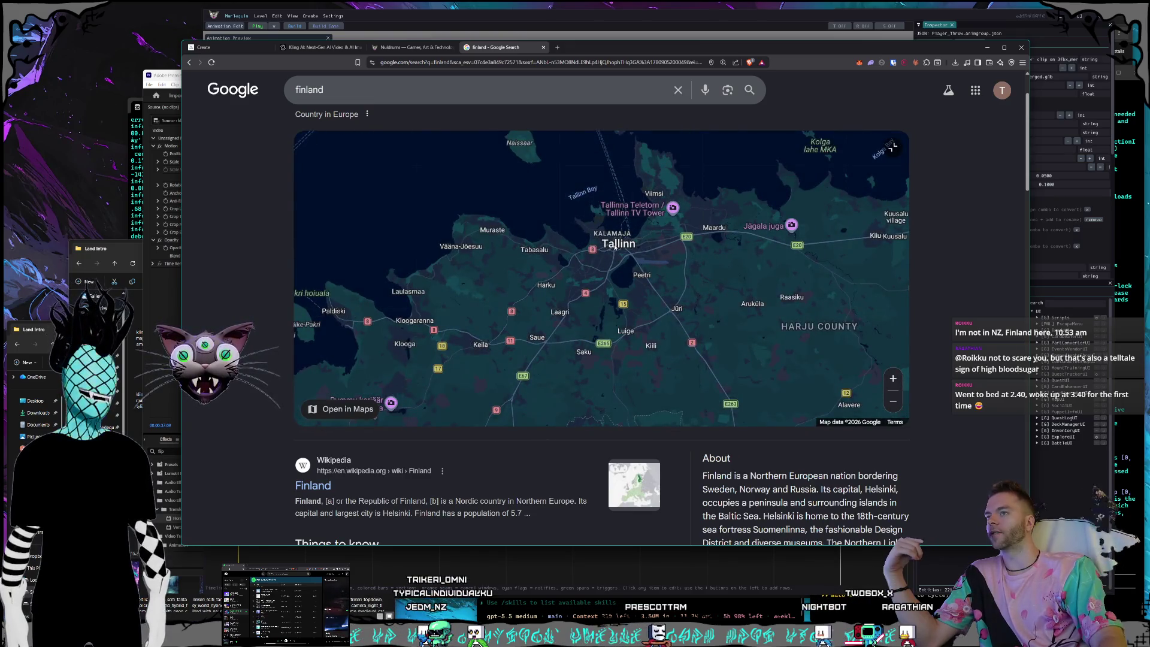
{"action": "scroll", "coordinate": [615, 245], "scroll_direction": "up", "scroll_amount": 2}
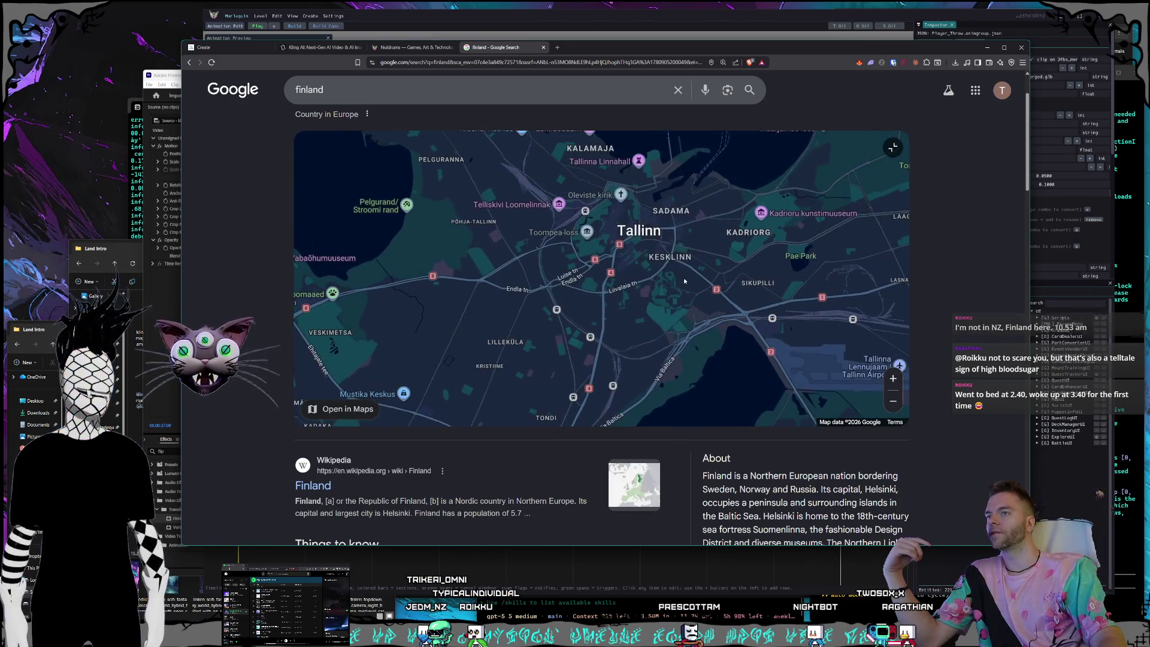
{"action": "scroll", "coordinate": [609, 259], "scroll_direction": "up", "scroll_amount": 2}
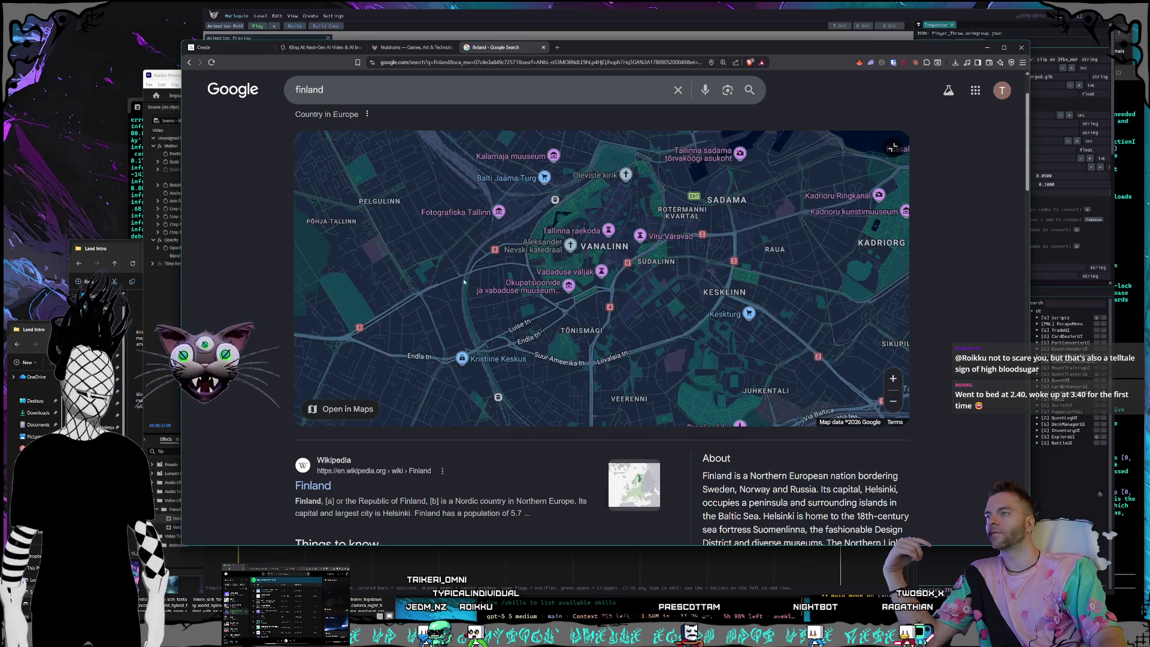
{"action": "left_click_drag", "start_coordinate": [465, 281], "coordinate": [526, 276]}
{"action": "scroll", "coordinate": [552, 276], "scroll_direction": "down", "scroll_amount": 5}
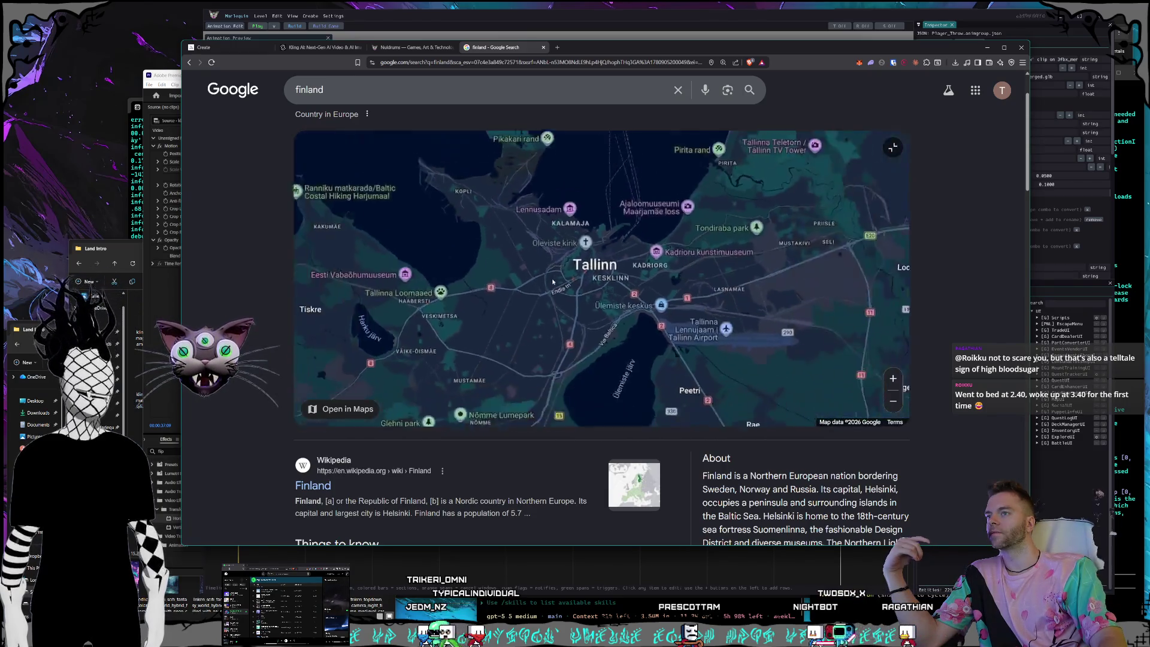
{"action": "scroll", "coordinate": [540, 286], "scroll_direction": "down", "scroll_amount": 3}
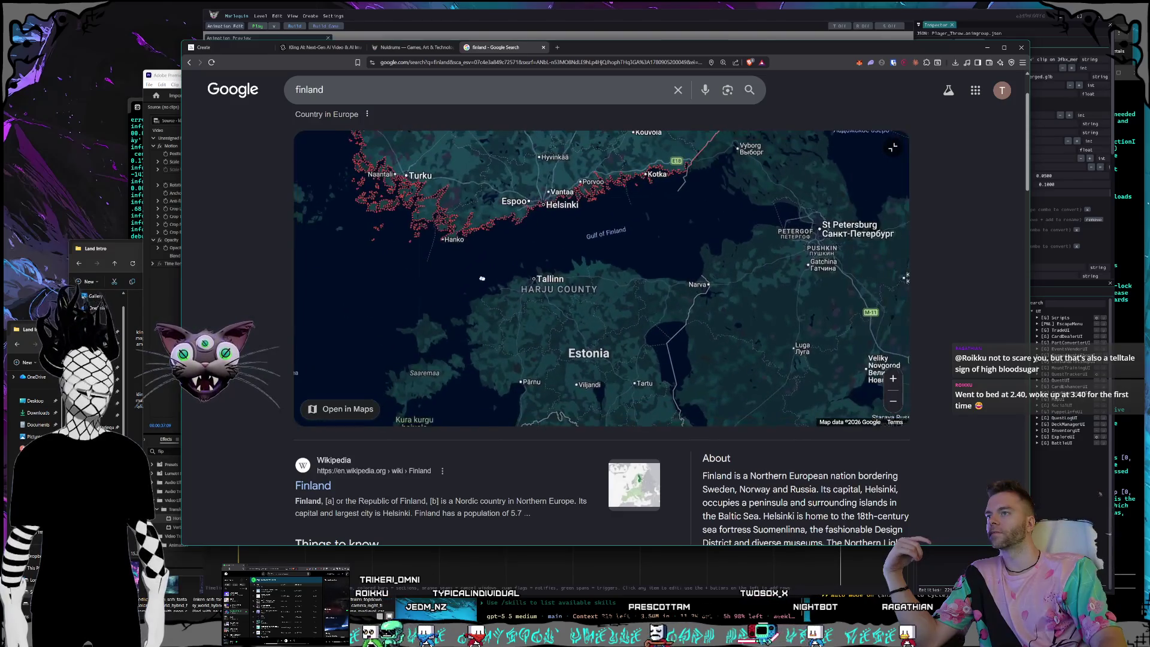
Pan the map past Latvia toward Stockholm and zoom out over the Baltic.
{"action": "left_click_drag", "start_coordinate": [565, 307], "coordinate": [620, 308]}
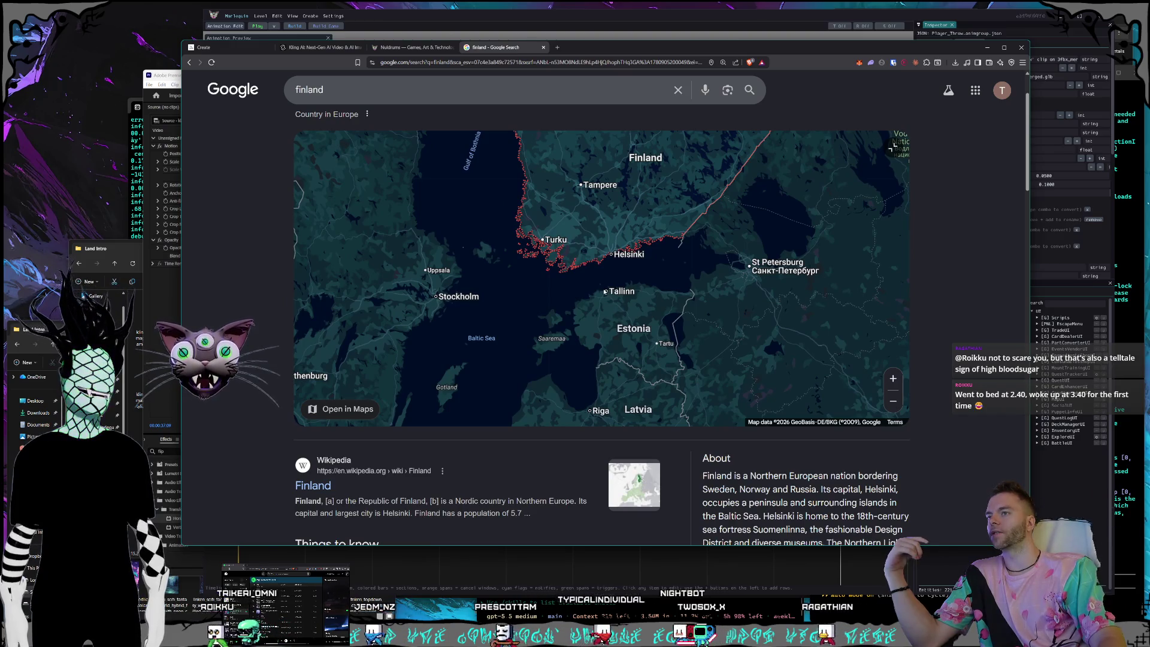
{"action": "scroll", "coordinate": [610, 294], "scroll_direction": "up", "scroll_amount": 2}
{"action": "scroll", "coordinate": [610, 294], "scroll_direction": "up", "scroll_amount": 2}
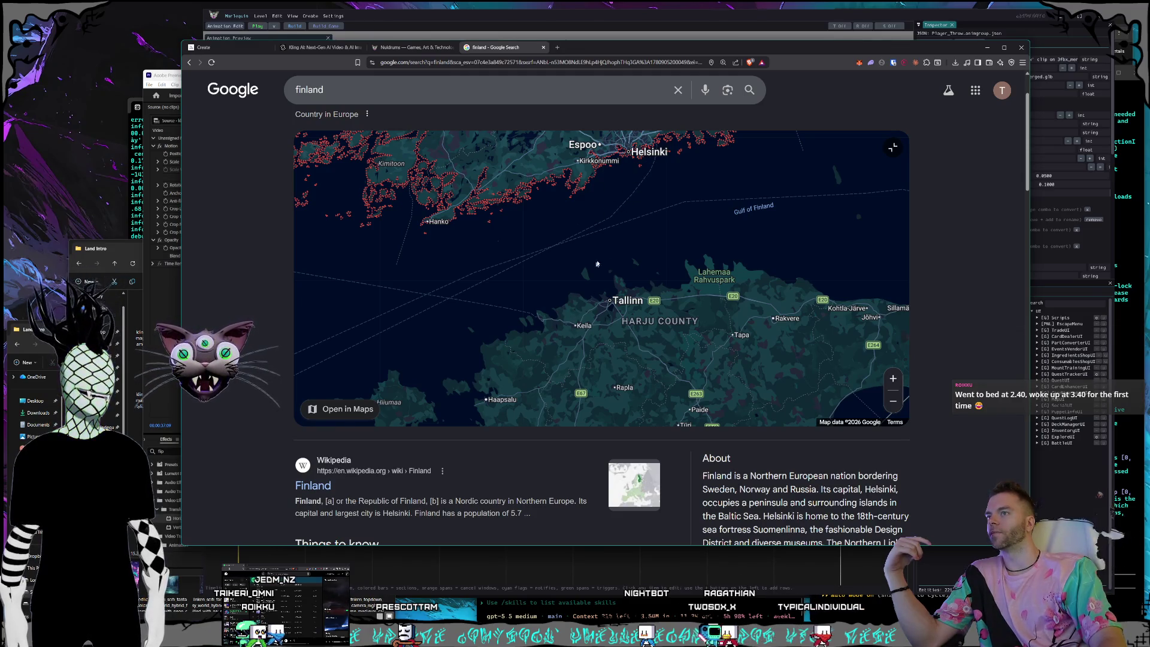
{"action": "left_click_drag", "start_coordinate": [519, 243], "coordinate": [644, 288]}
{"action": "scroll", "coordinate": [565, 257], "scroll_direction": "down", "scroll_amount": 2}
{"action": "scroll", "coordinate": [570, 269], "scroll_direction": "down", "scroll_amount": 2}
{"action": "scroll", "coordinate": [632, 282], "scroll_direction": "down", "scroll_amount": 2}
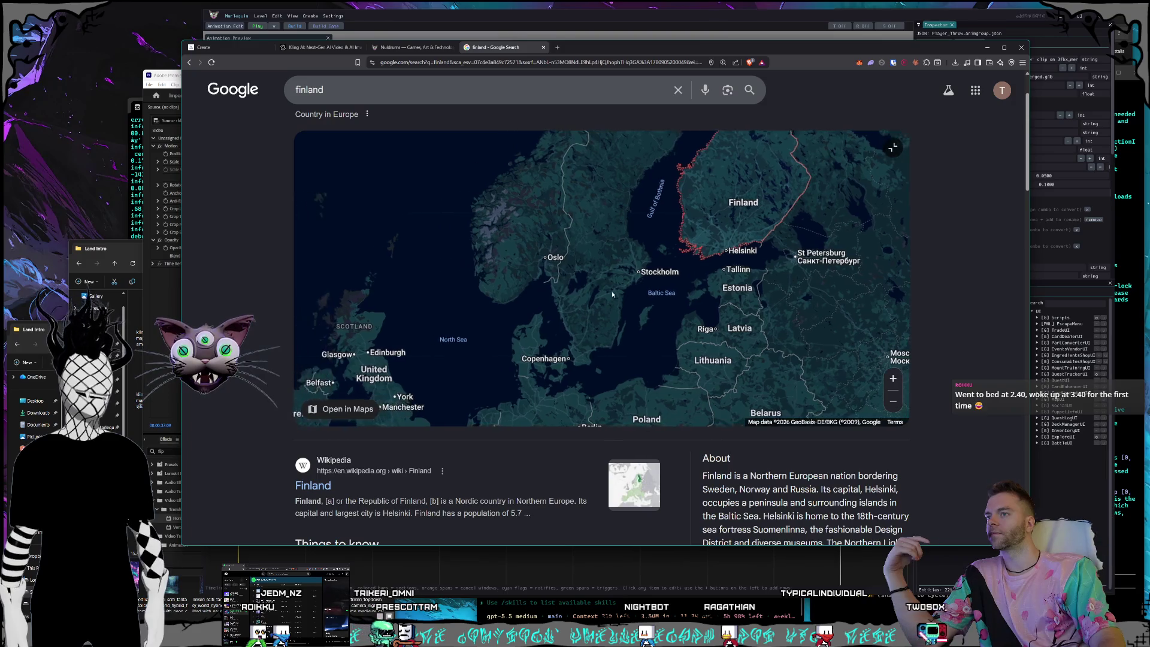
Pan the map from Norway and Trondheim east to Estonia, bringing Helsinki and Mikkeli into view.
{"action": "scroll", "coordinate": [607, 293], "scroll_direction": "up", "scroll_amount": 2}
{"action": "mouse_move", "coordinate": [531, 275]}
{"action": "left_mouse_down"}
{"action": "mouse_move", "coordinate": [584, 277]}
{"action": "mouse_move", "coordinate": [635, 336]}
{"action": "left_mouse_up"}
{"action": "left_click_drag", "start_coordinate": [608, 234], "coordinate": [668, 274]}
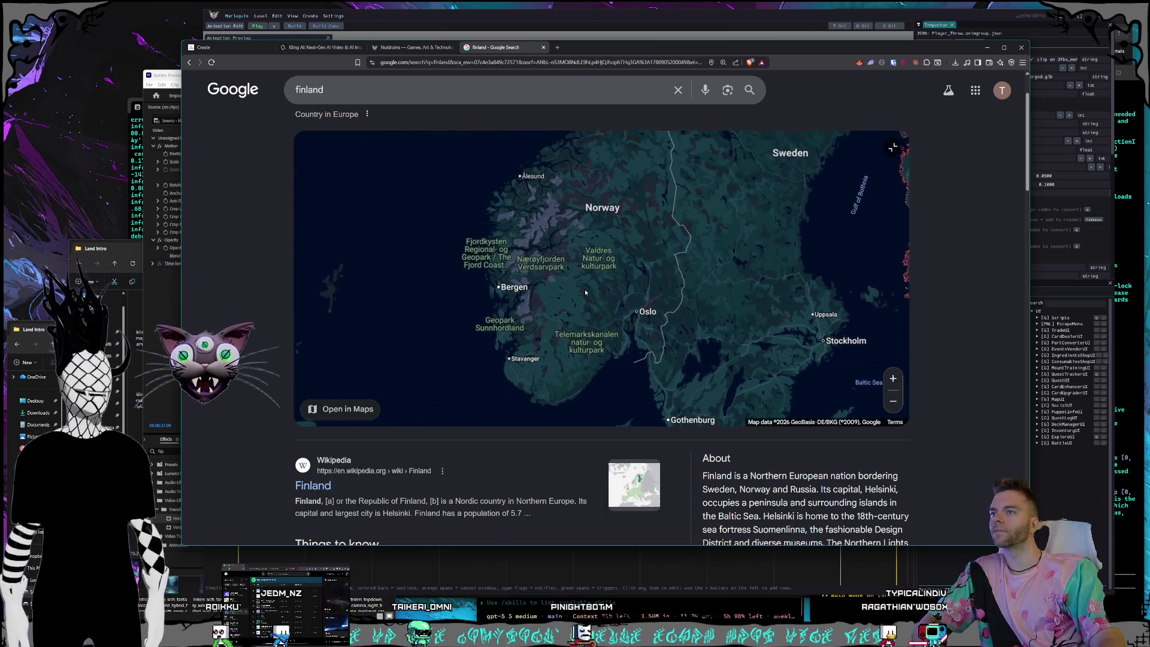
{"action": "mouse_move", "coordinate": [663, 231]}
{"action": "left_mouse_down"}
{"action": "mouse_move", "coordinate": [680, 276]}
{"action": "mouse_move", "coordinate": [623, 241]}
{"action": "left_mouse_up"}
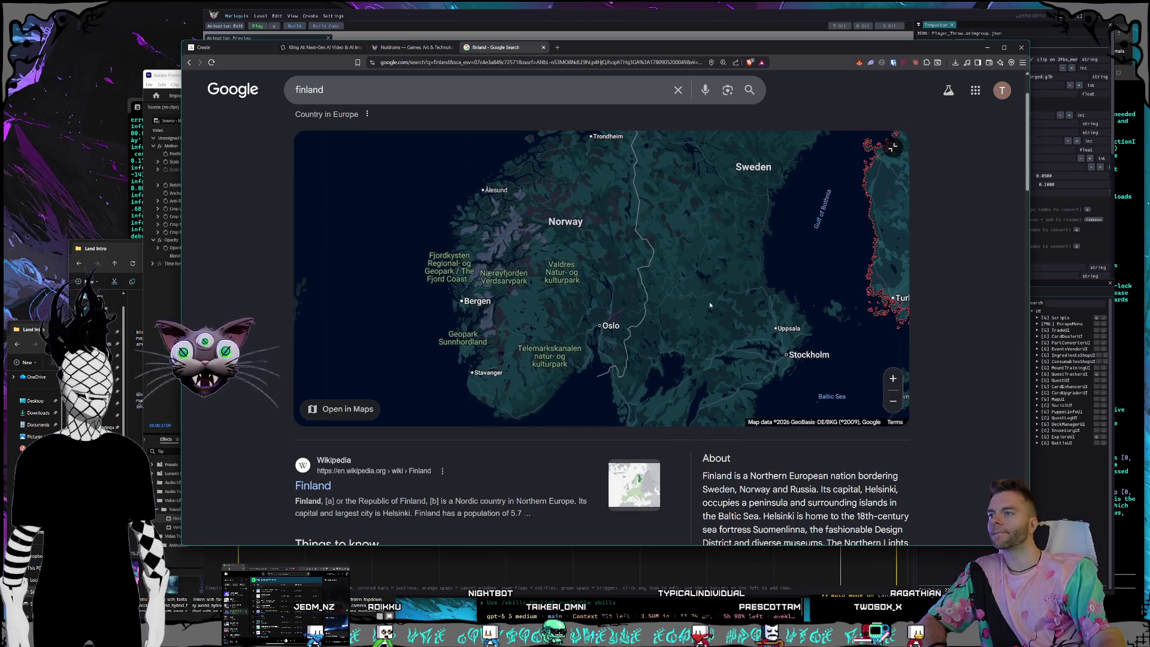
{"action": "mouse_move", "coordinate": [728, 322]}
{"action": "left_mouse_down"}
{"action": "mouse_move", "coordinate": [608, 318]}
{"action": "mouse_move", "coordinate": [519, 268]}
{"action": "mouse_move", "coordinate": [600, 288]}
{"action": "mouse_move", "coordinate": [613, 278]}
{"action": "left_mouse_up"}
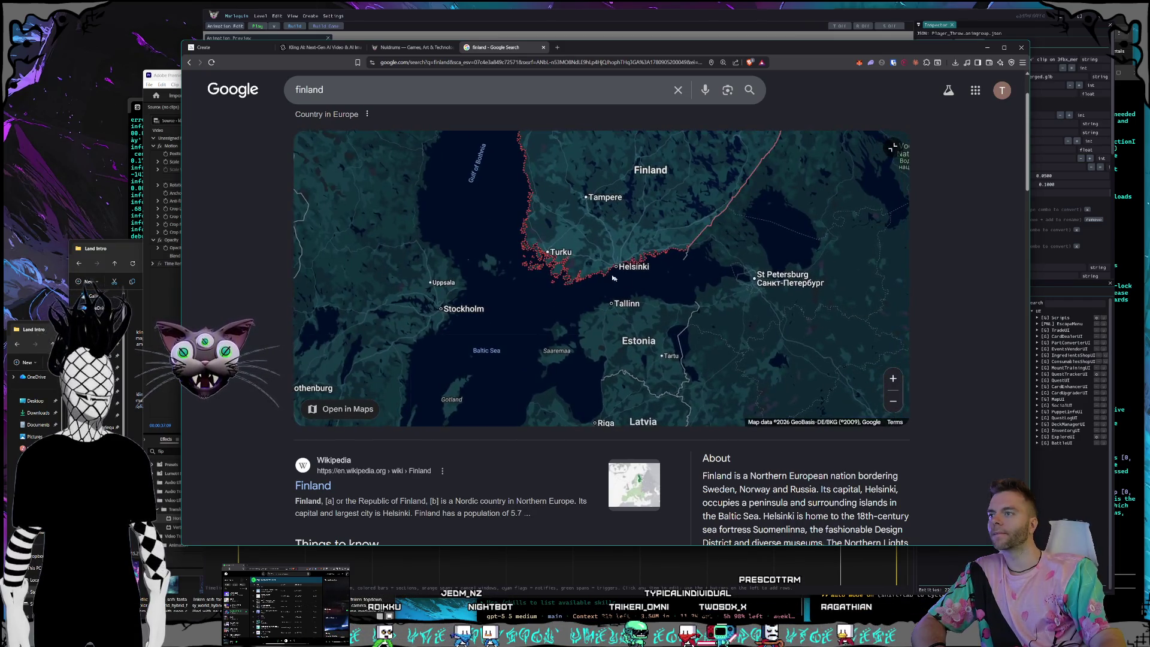
{"action": "scroll", "coordinate": [610, 277], "scroll_direction": "up", "scroll_amount": 1}
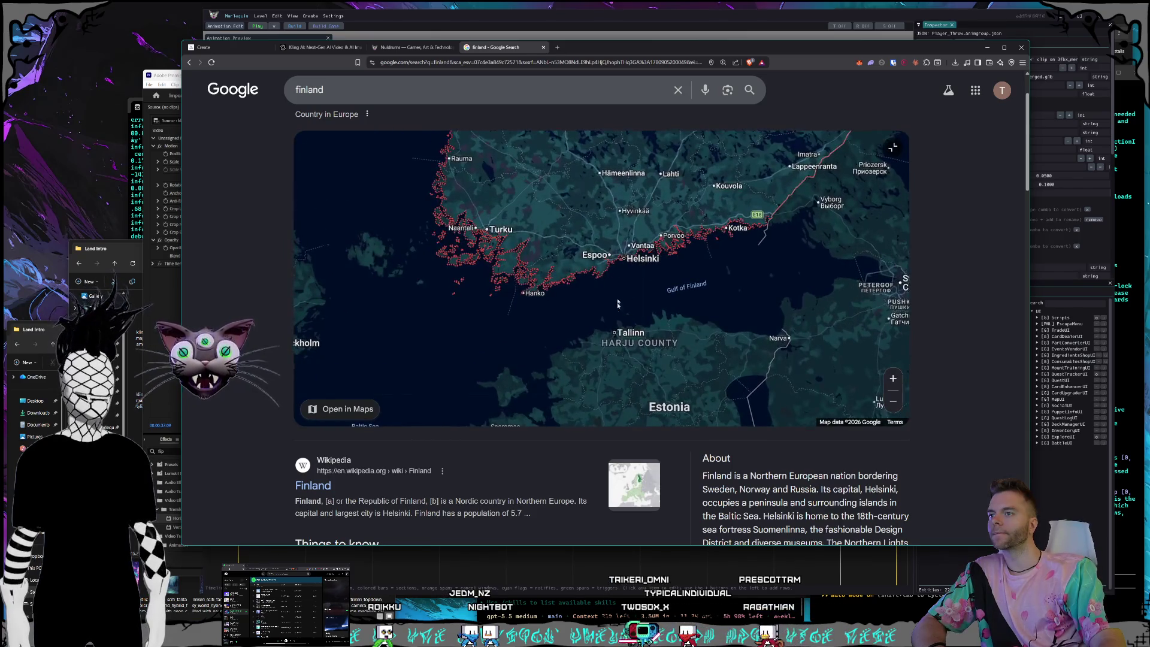
{"action": "scroll", "coordinate": [626, 384], "scroll_direction": "up", "scroll_amount": 1}
{"action": "mouse_move", "coordinate": [627, 384]}
{"action": "left_mouse_down"}
{"action": "mouse_move", "coordinate": [659, 288]}
{"action": "mouse_move", "coordinate": [695, 336]}
{"action": "mouse_move", "coordinate": [701, 326]}
{"action": "mouse_move", "coordinate": [592, 345]}
{"action": "left_mouse_up"}
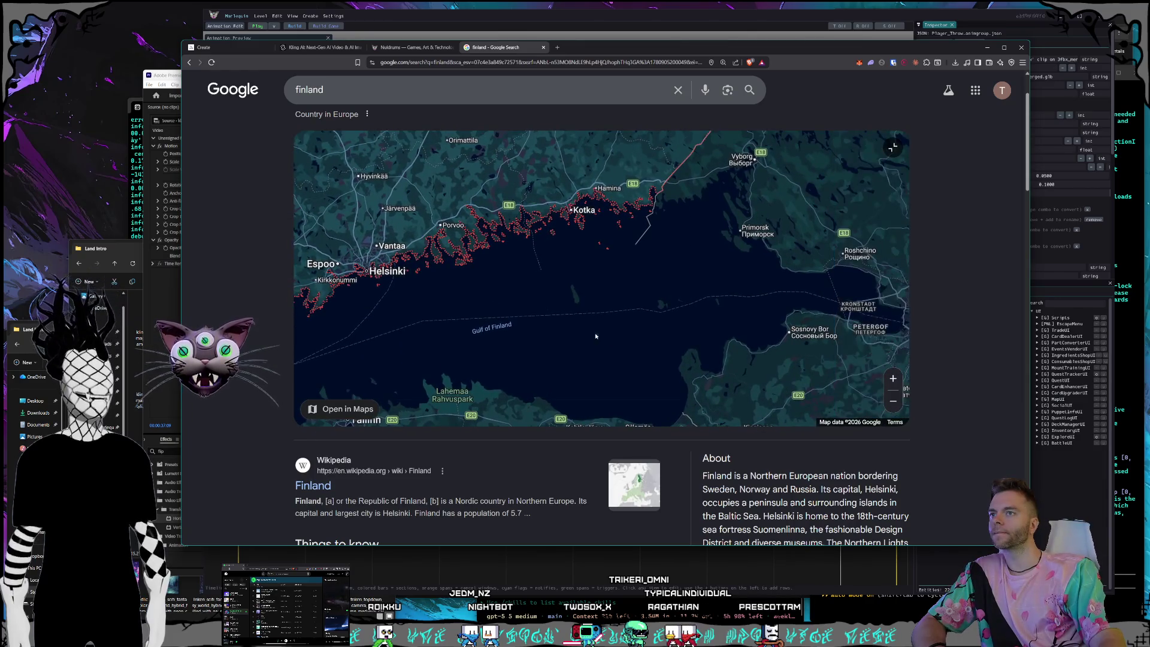
{"action": "scroll", "coordinate": [596, 336], "scroll_direction": "down", "scroll_amount": 1}
{"action": "scroll", "coordinate": [599, 338], "scroll_direction": "down", "scroll_amount": 1}
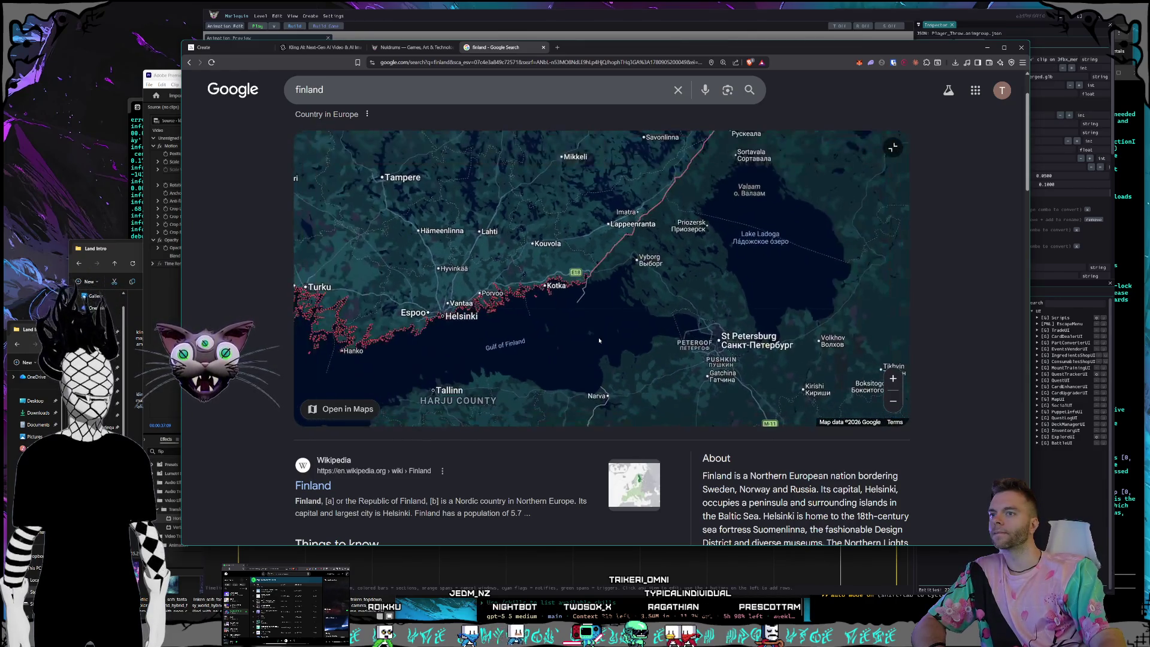
{"action": "scroll", "coordinate": [685, 331], "scroll_direction": "up", "scroll_amount": 3}
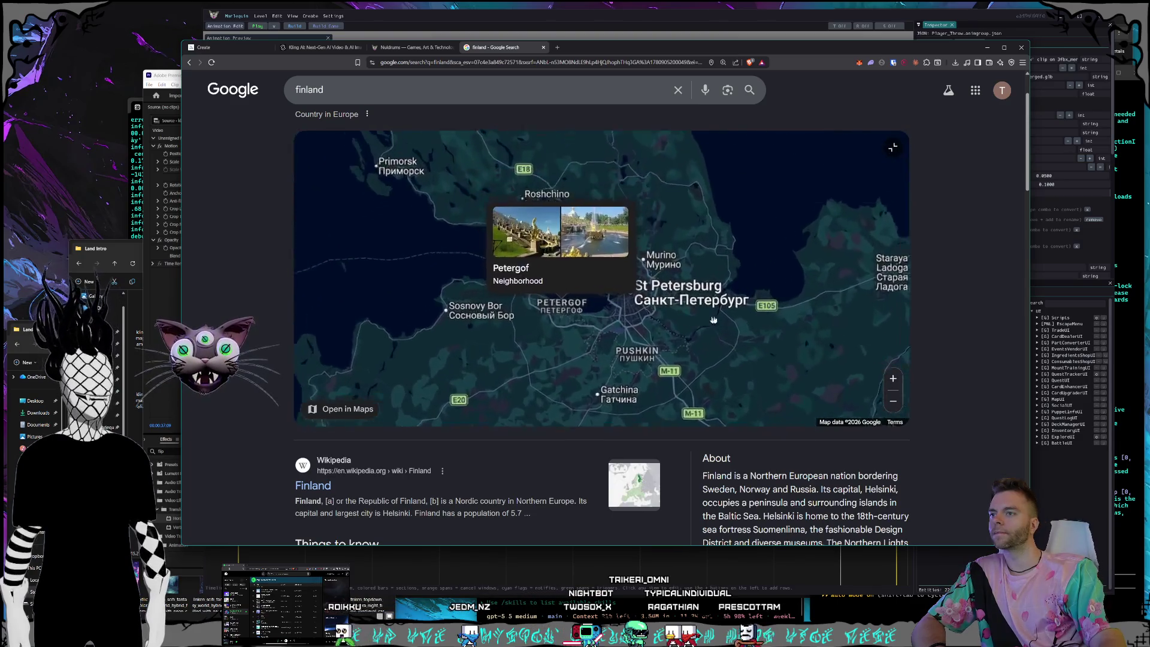
{"action": "scroll", "coordinate": [713, 320], "scroll_direction": "up", "scroll_amount": 4}
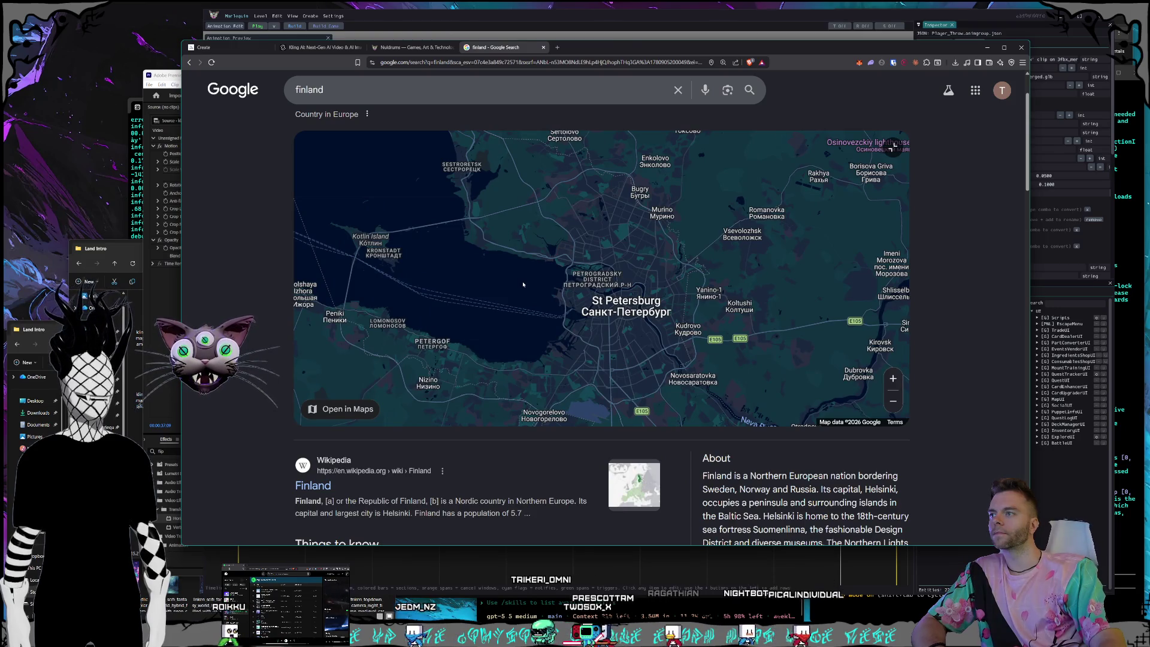
{"action": "scroll", "coordinate": [523, 284], "scroll_direction": "down", "scroll_amount": 4}
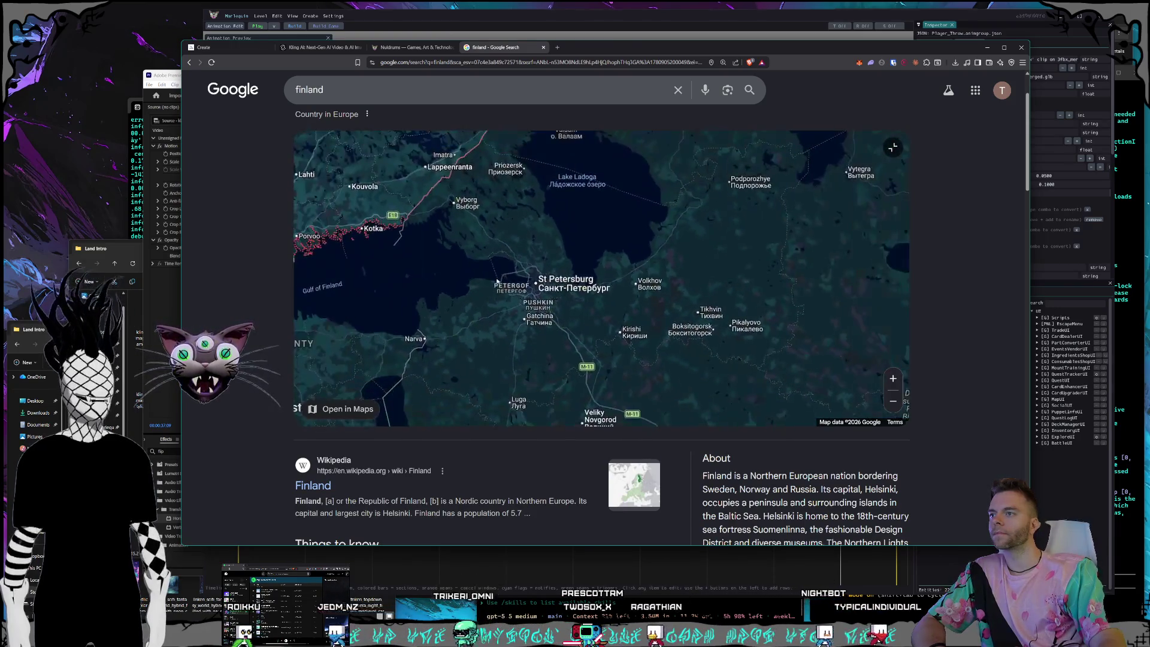
{"action": "mouse_move", "coordinate": [420, 260]}
{"action": "left_mouse_down"}
{"action": "mouse_move", "coordinate": [469, 340]}
{"action": "mouse_move", "coordinate": [479, 323]}
{"action": "left_mouse_up"}
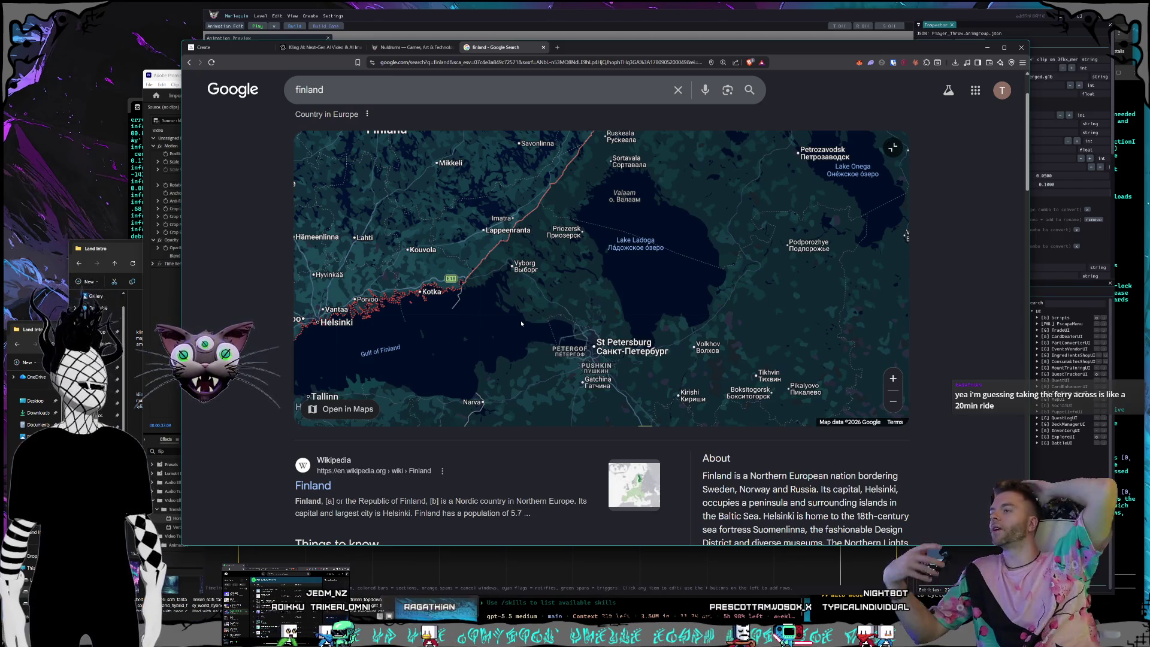
Zoom out across Northern Europe and move the map from Scandinavia toward the UK.
{"action": "scroll", "coordinate": [462, 337], "scroll_direction": "down", "scroll_amount": 5}
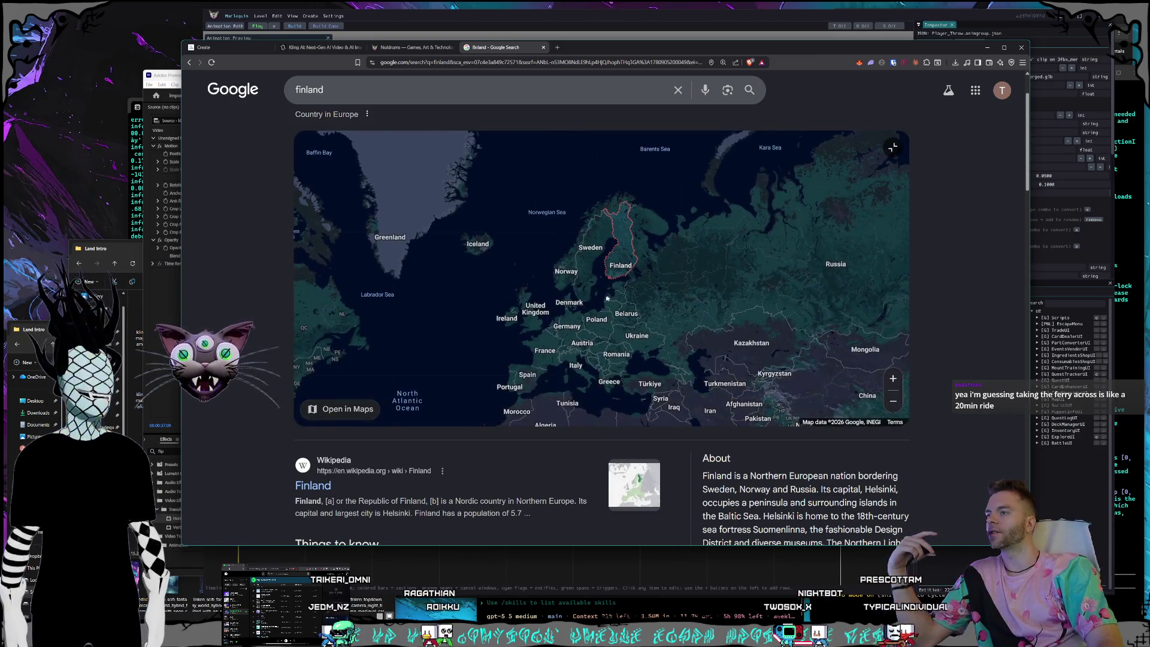
{"action": "left_click_drag", "start_coordinate": [515, 353], "coordinate": [680, 278]}
{"action": "scroll", "coordinate": [718, 270], "scroll_direction": "up", "scroll_amount": 2}
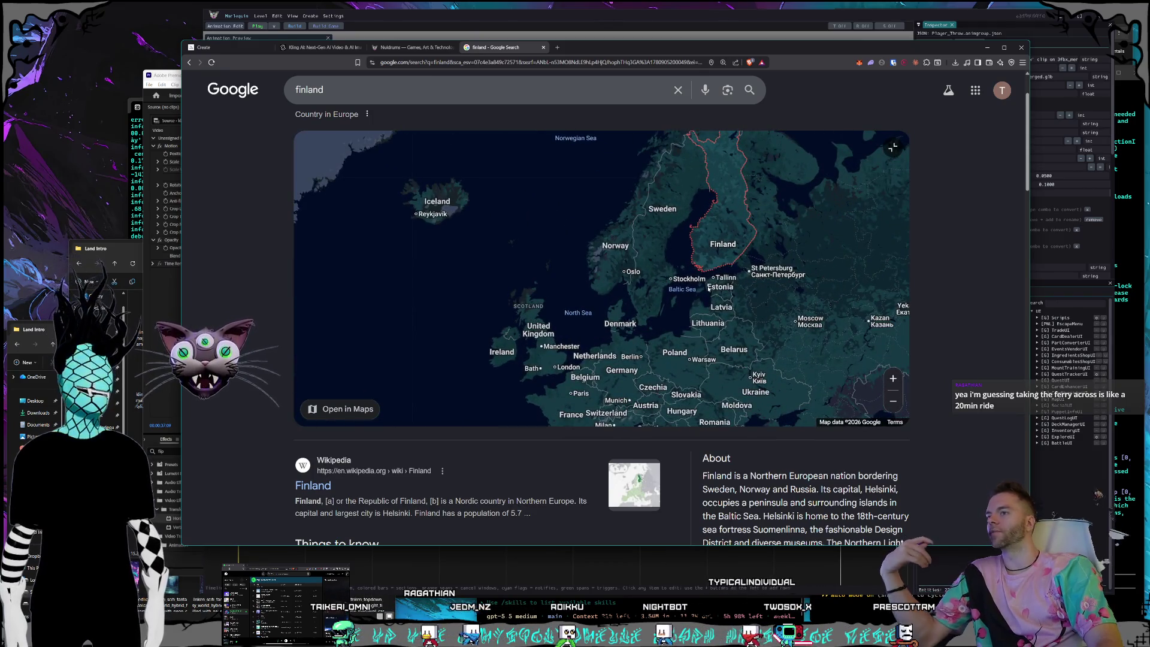
{"action": "scroll", "coordinate": [680, 293], "scroll_direction": "up", "scroll_amount": 3}
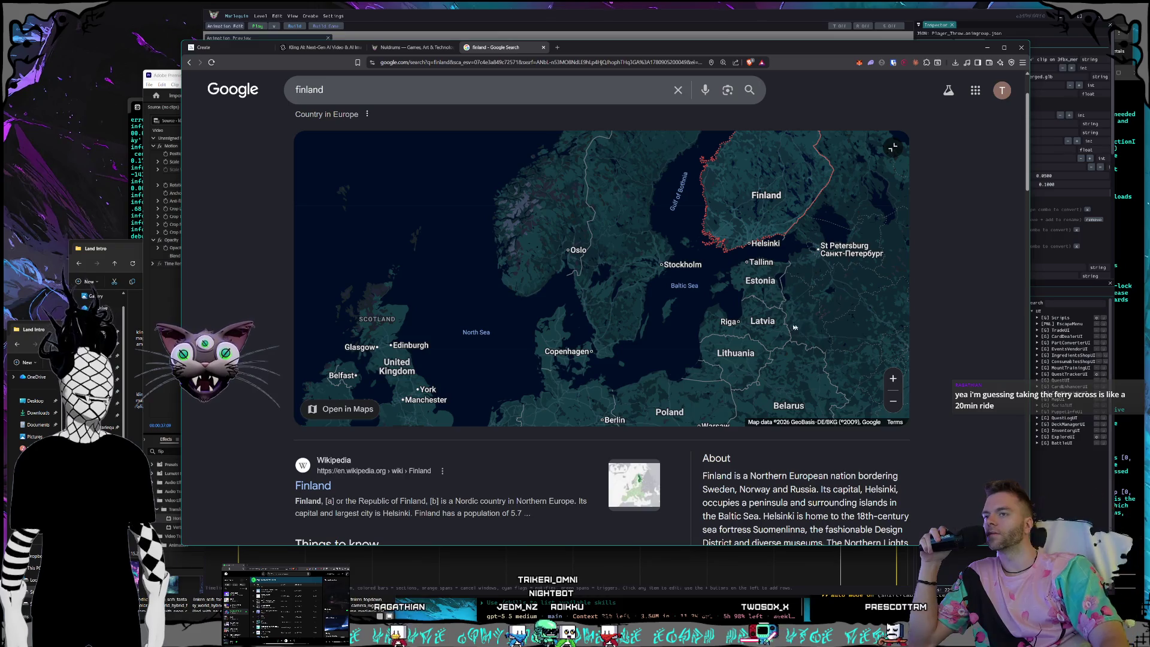
{"action": "left_click_drag", "start_coordinate": [583, 340], "coordinate": [689, 263]}
{"action": "scroll", "coordinate": [613, 334], "scroll_direction": "up", "scroll_amount": 3}
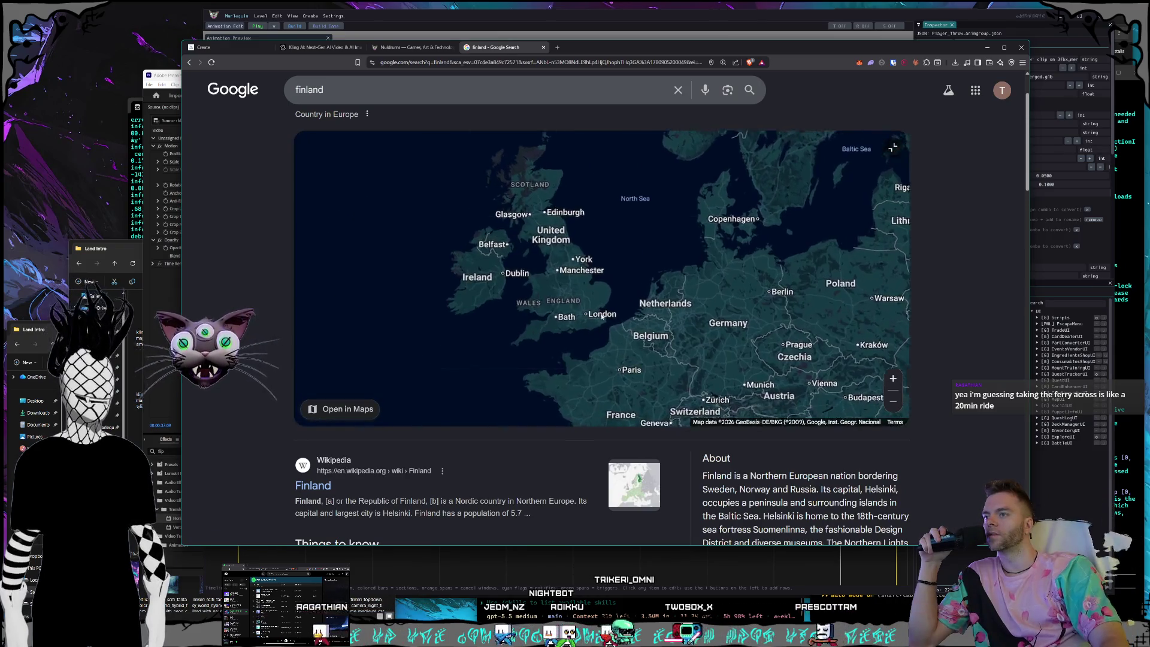
{"action": "scroll", "coordinate": [611, 338], "scroll_direction": "up", "scroll_amount": 3}
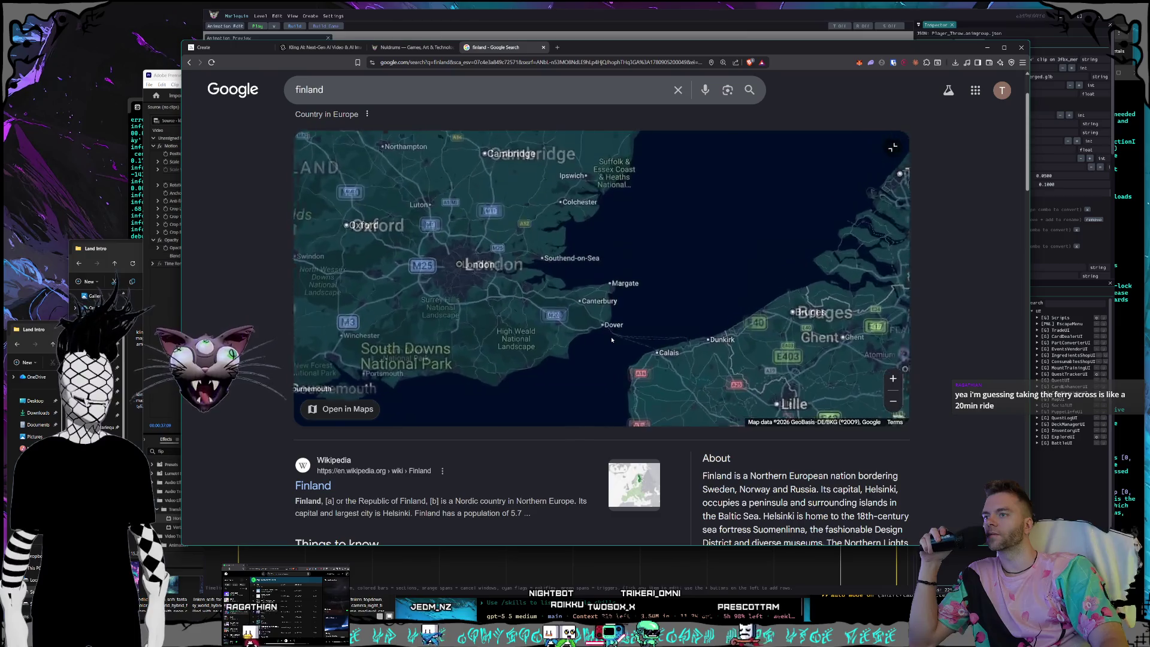
{"action": "scroll", "coordinate": [612, 340], "scroll_direction": "up", "scroll_amount": 2}
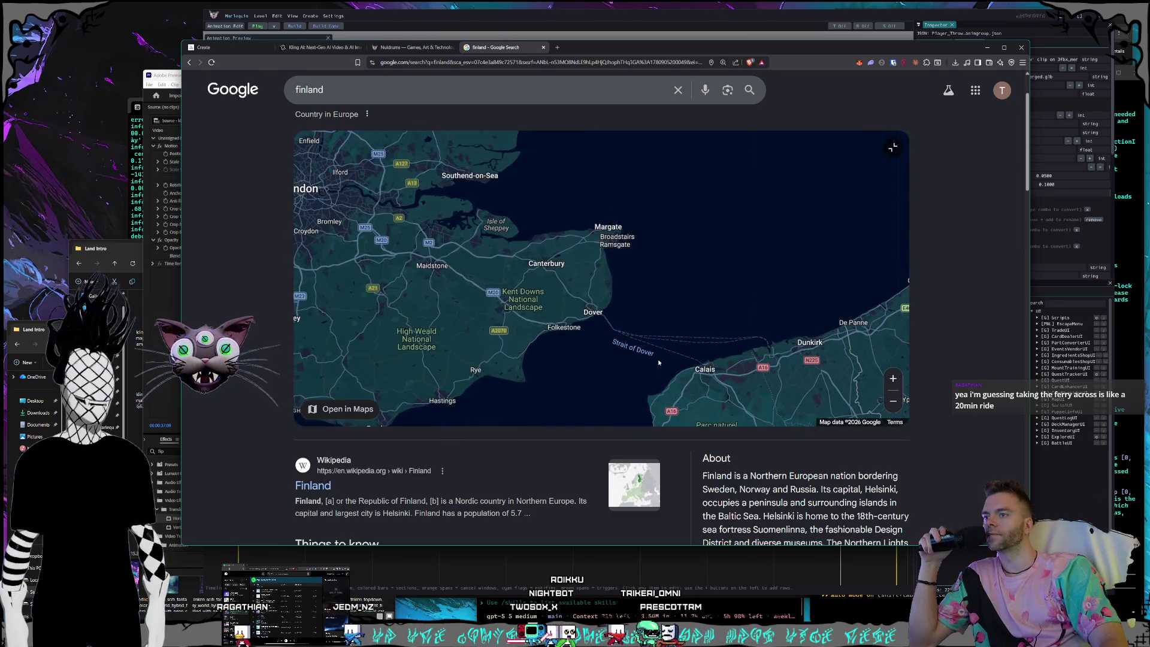
{"action": "scroll", "coordinate": [658, 362], "scroll_direction": "up", "scroll_amount": 2}
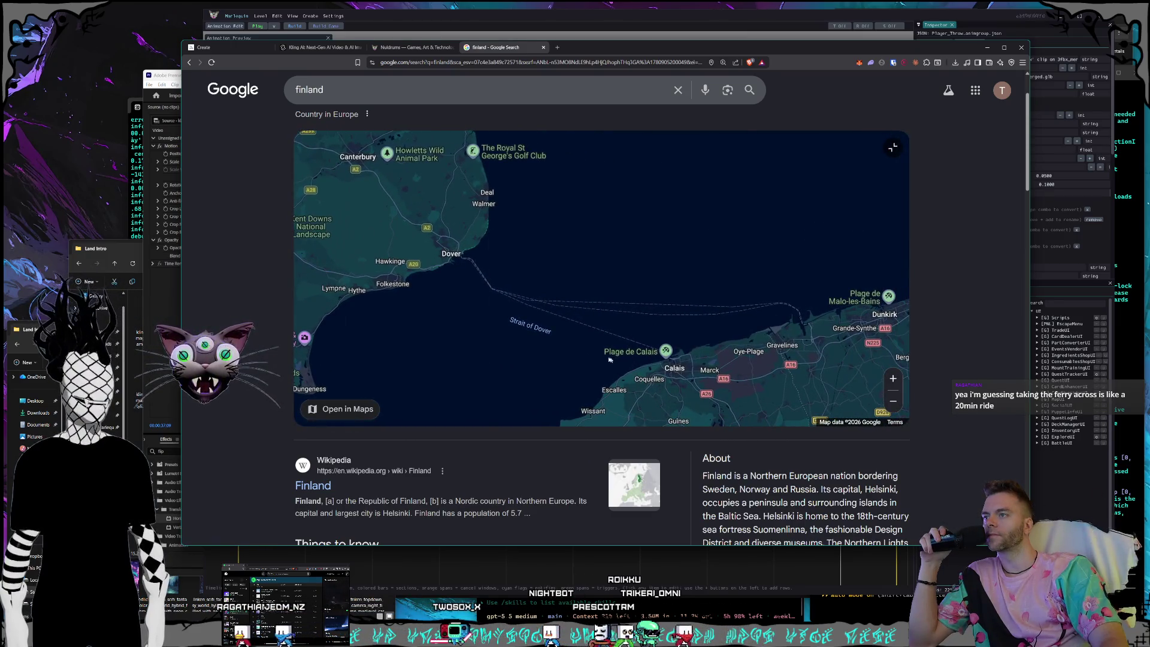
{"action": "scroll", "coordinate": [579, 353], "scroll_direction": "down", "scroll_amount": 2}
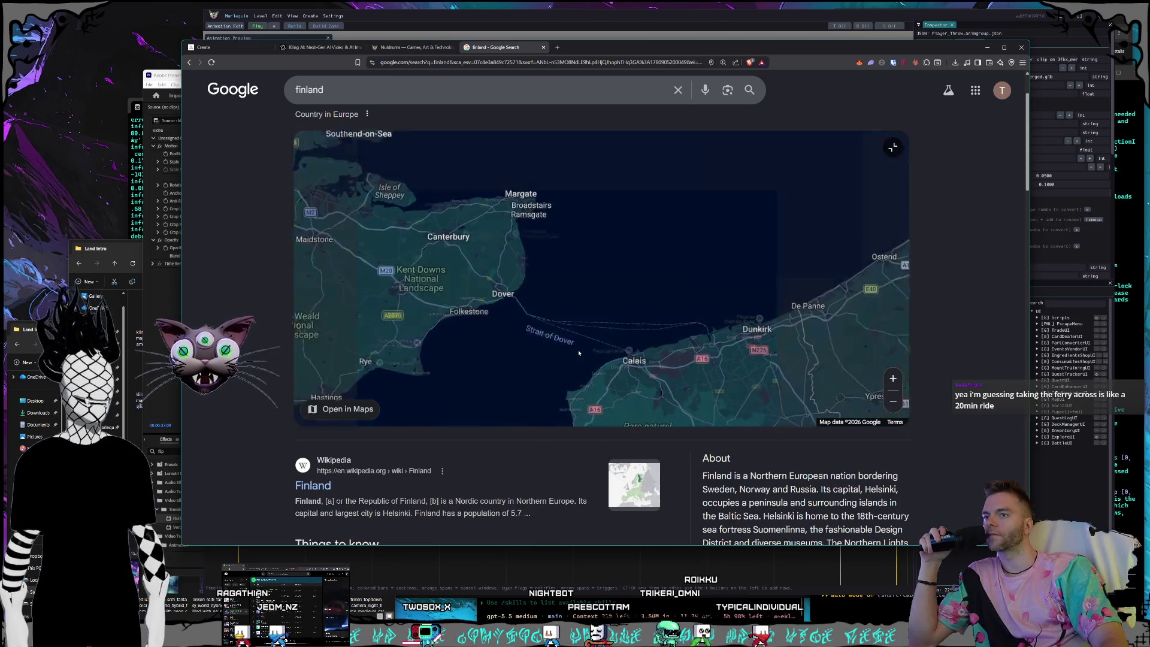
{"action": "scroll", "coordinate": [578, 359], "scroll_direction": "down", "scroll_amount": 3}
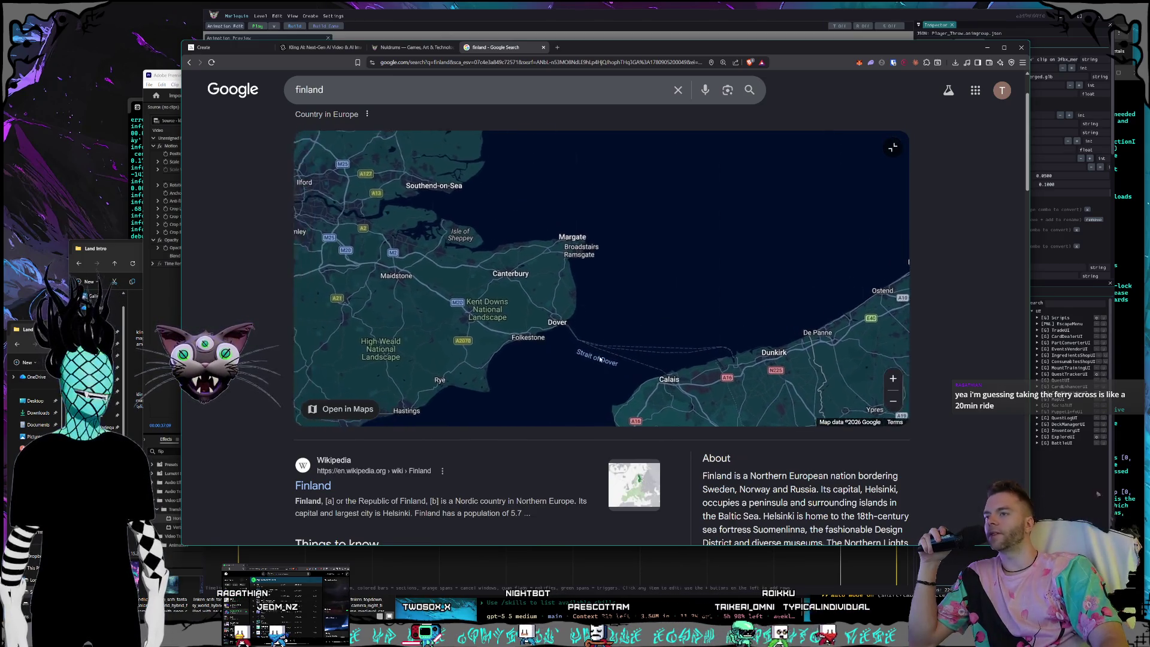
{"action": "scroll", "coordinate": [602, 358], "scroll_direction": "up", "scroll_amount": 1}
{"action": "scroll", "coordinate": [600, 358], "scroll_direction": "down", "scroll_amount": 1}
{"action": "scroll", "coordinate": [599, 357], "scroll_direction": "up", "scroll_amount": 1}
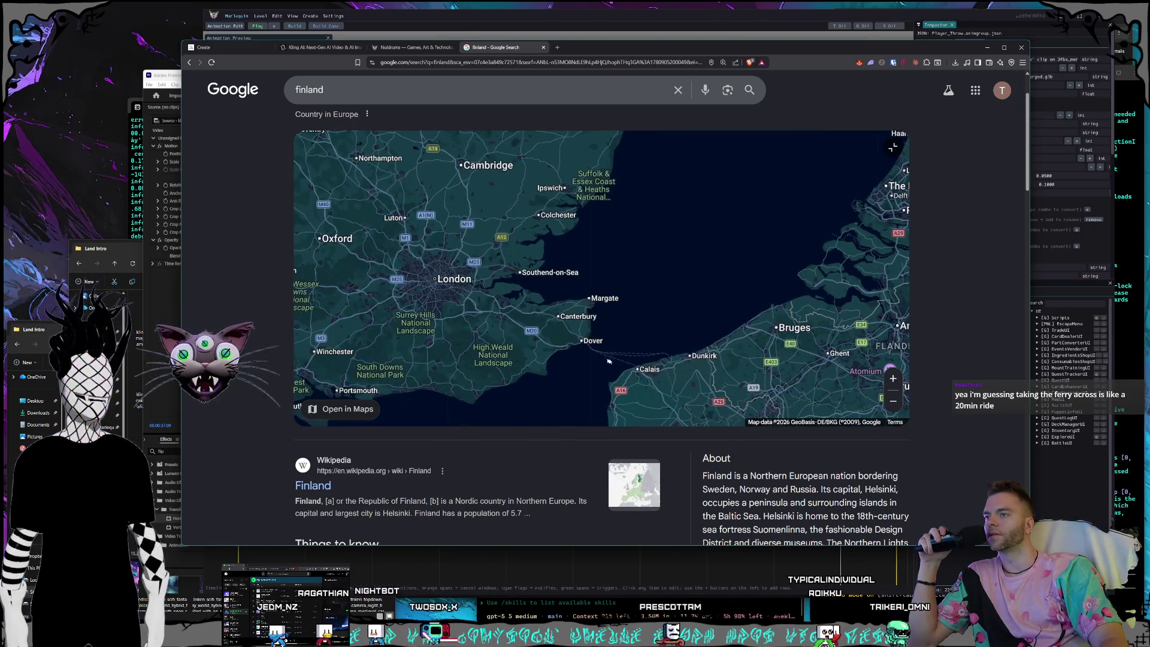
Pan through Brussels, the Low Countries and Denmark back to Stockholm and Tallinn.
{"action": "left_click_drag", "start_coordinate": [598, 357], "coordinate": [589, 331]}
{"action": "scroll", "coordinate": [657, 379], "scroll_direction": "down", "scroll_amount": 2}
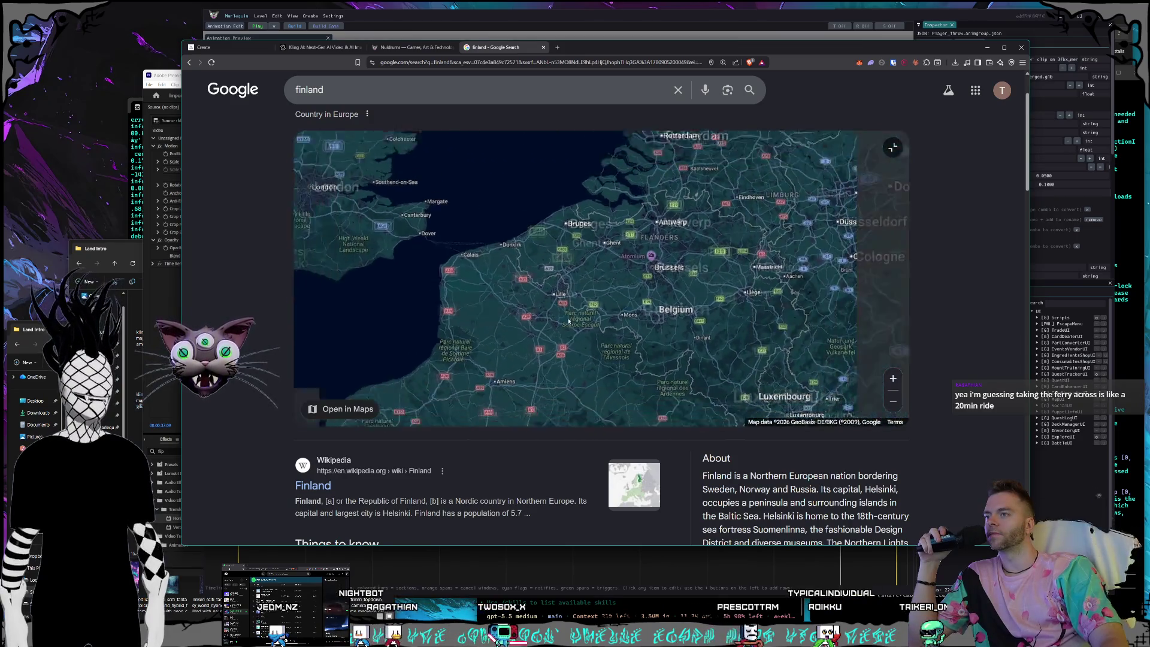
{"action": "mouse_move", "coordinate": [580, 375]}
{"action": "left_mouse_down"}
{"action": "mouse_move", "coordinate": [472, 302]}
{"action": "mouse_move", "coordinate": [748, 324]}
{"action": "left_mouse_up"}
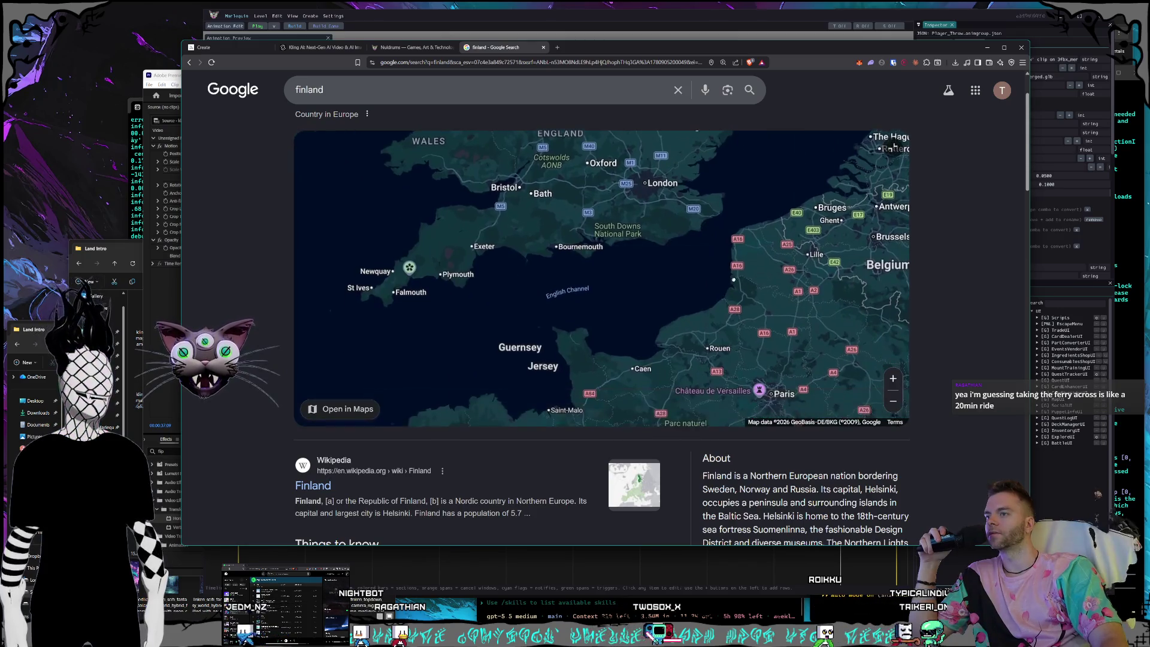
{"action": "mouse_move", "coordinate": [824, 228]}
{"action": "left_mouse_down"}
{"action": "mouse_move", "coordinate": [689, 256]}
{"action": "mouse_move", "coordinate": [466, 401]}
{"action": "left_mouse_up"}
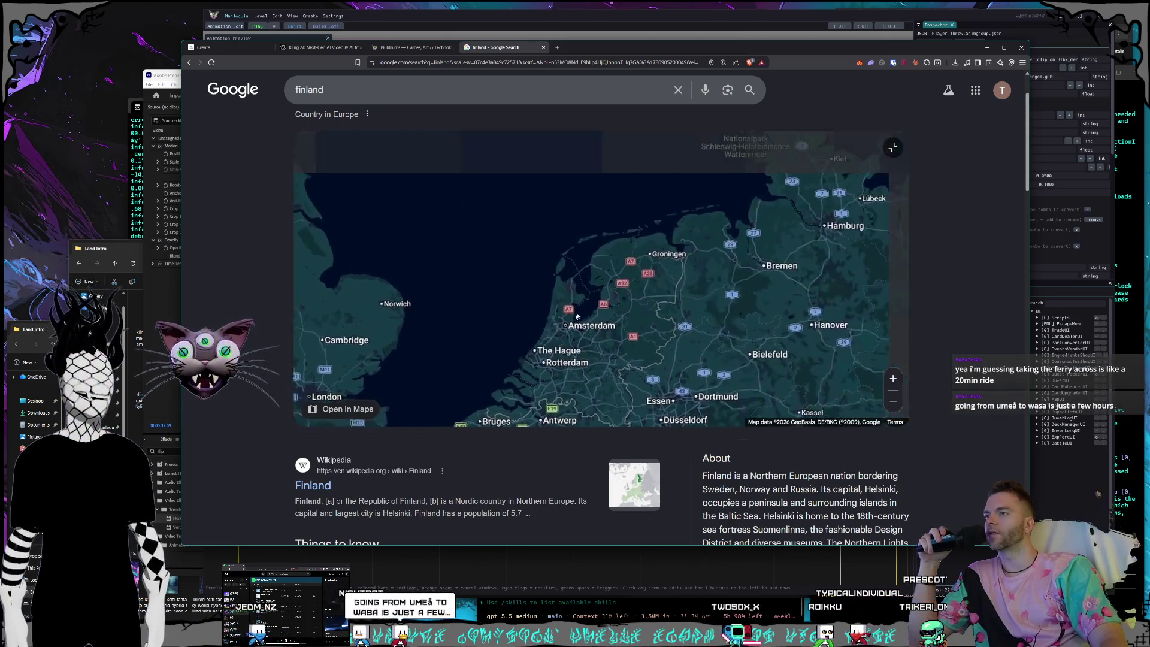
{"action": "left_click_drag", "start_coordinate": [777, 275], "coordinate": [482, 296]}
{"action": "mouse_move", "coordinate": [665, 186]}
{"action": "left_mouse_down"}
{"action": "mouse_move", "coordinate": [652, 353]}
{"action": "mouse_move", "coordinate": [704, 340]}
{"action": "mouse_move", "coordinate": [671, 384]}
{"action": "mouse_move", "coordinate": [599, 413]}
{"action": "mouse_move", "coordinate": [584, 378]}
{"action": "left_mouse_up"}
{"action": "mouse_move", "coordinate": [751, 277]}
{"action": "left_mouse_down"}
{"action": "mouse_move", "coordinate": [706, 227]}
{"action": "mouse_move", "coordinate": [604, 320]}
{"action": "mouse_move", "coordinate": [651, 335]}
{"action": "mouse_move", "coordinate": [643, 359]}
{"action": "mouse_move", "coordinate": [576, 361]}
{"action": "left_mouse_up"}
{"action": "mouse_move", "coordinate": [588, 305]}
{"action": "left_mouse_down"}
{"action": "mouse_move", "coordinate": [603, 297]}
{"action": "mouse_move", "coordinate": [639, 372]}
{"action": "mouse_move", "coordinate": [605, 269]}
{"action": "left_mouse_up"}
{"action": "scroll", "coordinate": [578, 305], "scroll_direction": "down", "scroll_amount": 1}
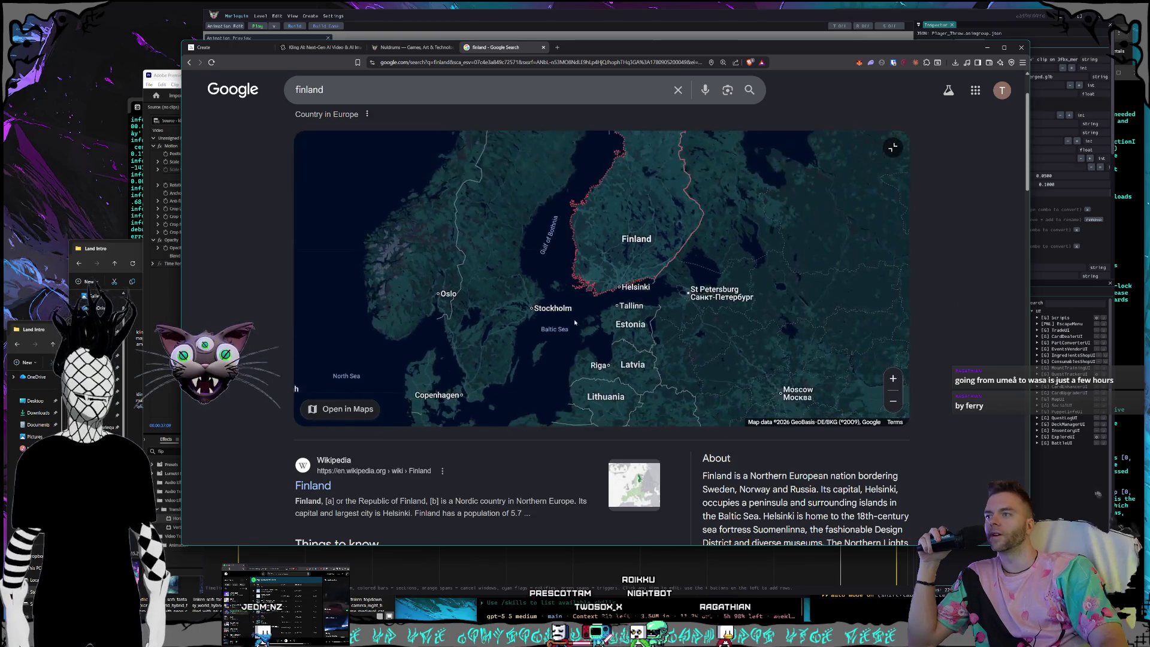
Zoom in to frame Helsinki, Turku and Hanko with Tallinn across the gulf.
{"action": "scroll", "coordinate": [579, 305], "scroll_direction": "up", "scroll_amount": 1}
{"action": "scroll", "coordinate": [578, 305], "scroll_direction": "up", "scroll_amount": 1}
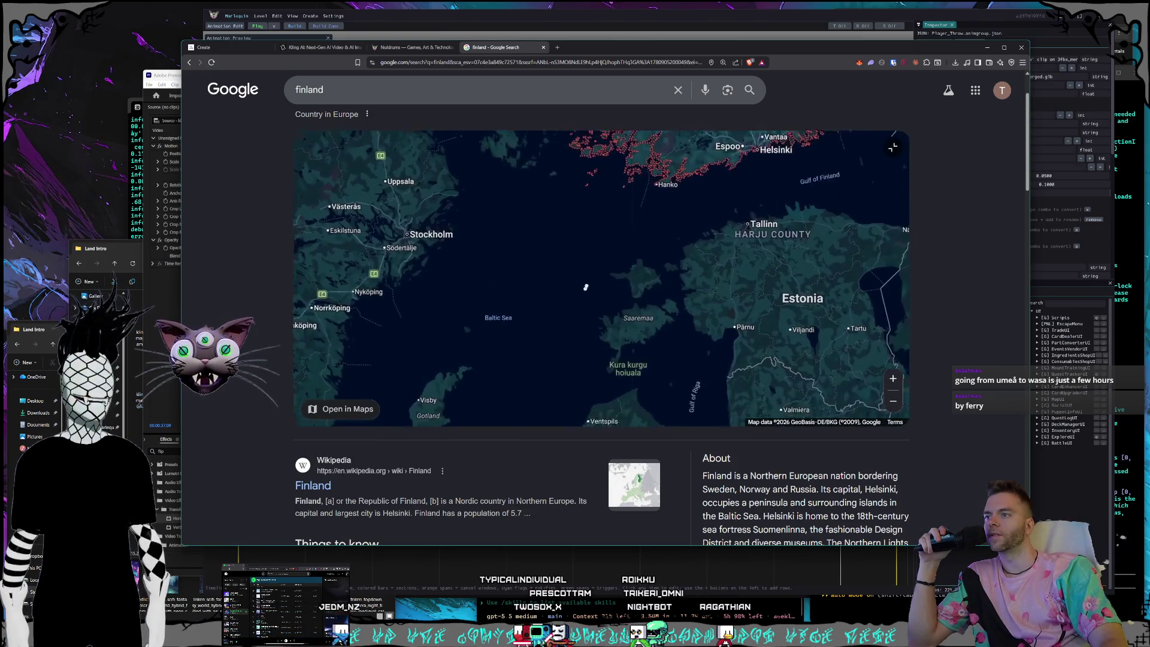
{"action": "left_click_drag", "start_coordinate": [578, 304], "coordinate": [595, 263]}
{"action": "left_click_drag", "start_coordinate": [654, 285], "coordinate": [448, 309]}
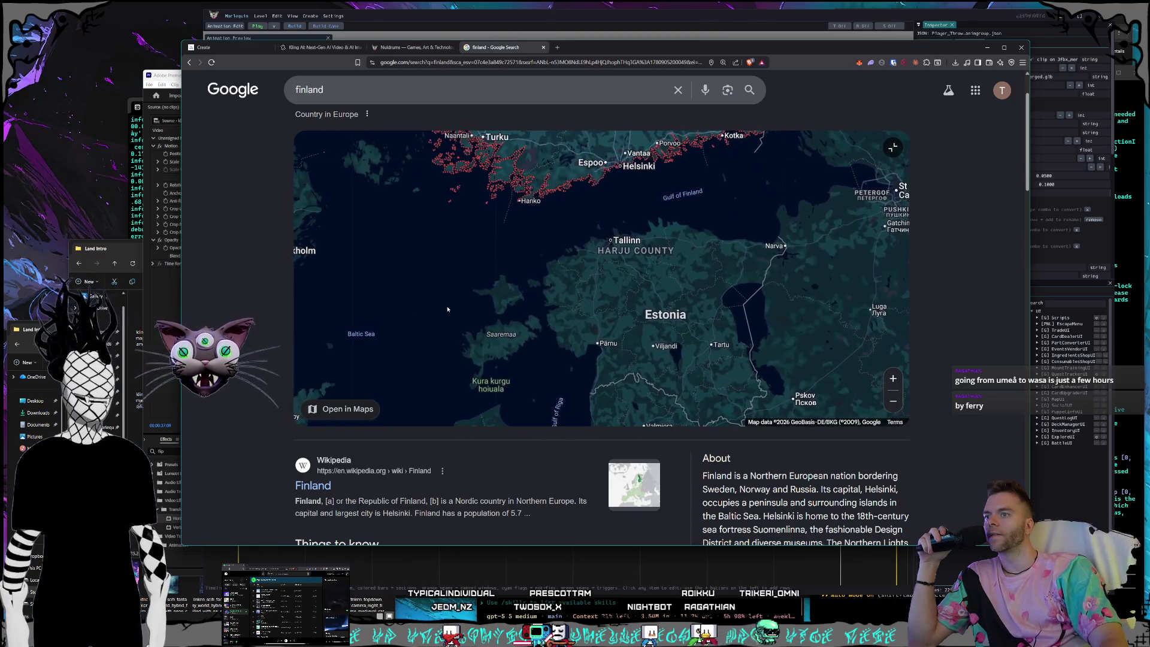
{"action": "left_click_drag", "start_coordinate": [608, 299], "coordinate": [541, 322]}
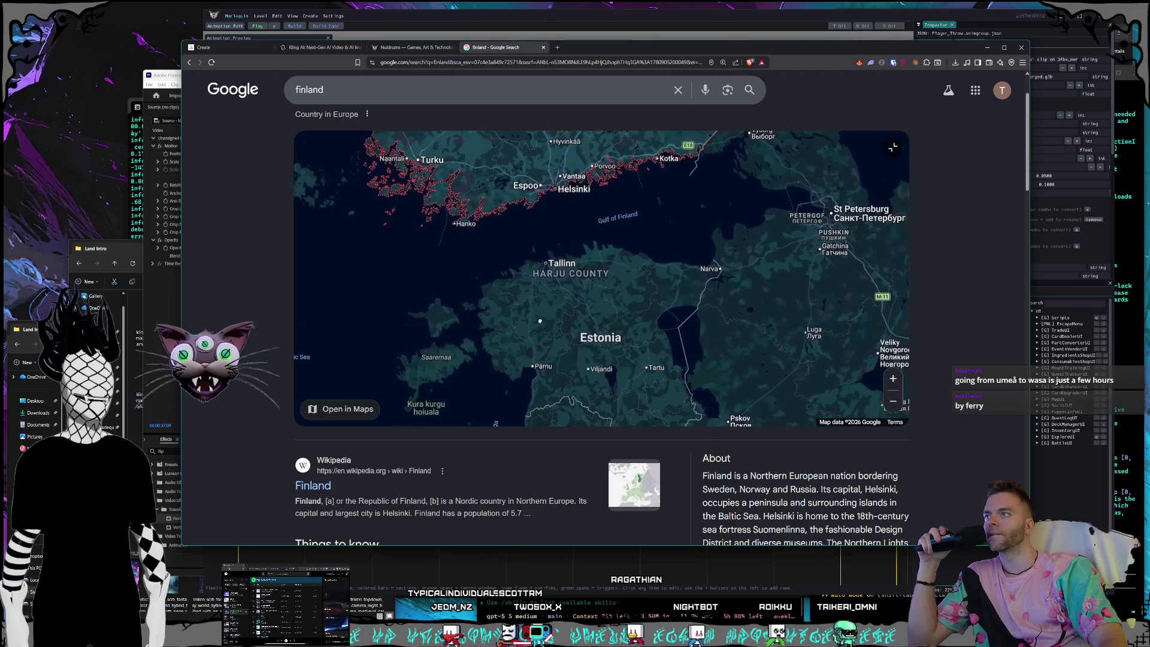
{"action": "mouse_move", "coordinate": [566, 252]}
{"action": "left_mouse_down"}
{"action": "mouse_move", "coordinate": [486, 265]}
{"action": "mouse_move", "coordinate": [549, 268]}
{"action": "left_mouse_up"}
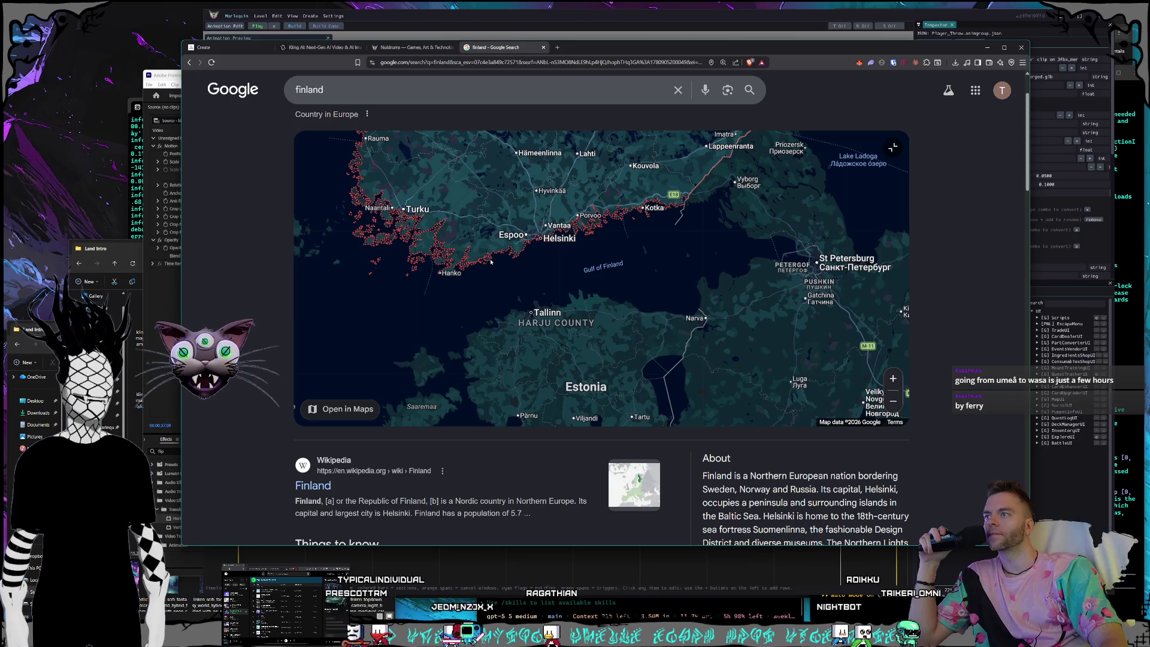
{"action": "scroll", "coordinate": [491, 262], "scroll_direction": "up", "scroll_amount": 1}
{"action": "left_click_drag", "start_coordinate": [491, 261], "coordinate": [660, 316]}
{"action": "mouse_move", "coordinate": [718, 270]}
{"action": "left_mouse_down"}
{"action": "mouse_move", "coordinate": [651, 255]}
{"action": "mouse_move", "coordinate": [621, 225]}
{"action": "left_mouse_up"}
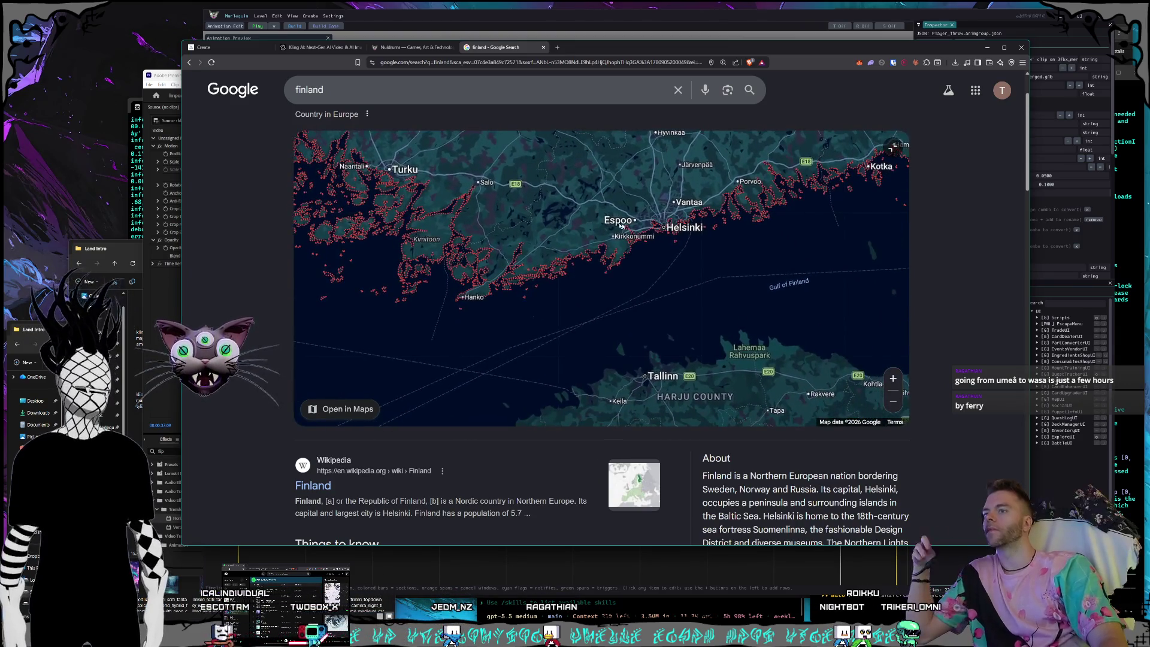
{"action": "key", "text": "slash"}
Search 'how long does a ferry from helsinki to tallinn take' and review the 2h 0m route.
{"action": "type", "text": "h"}
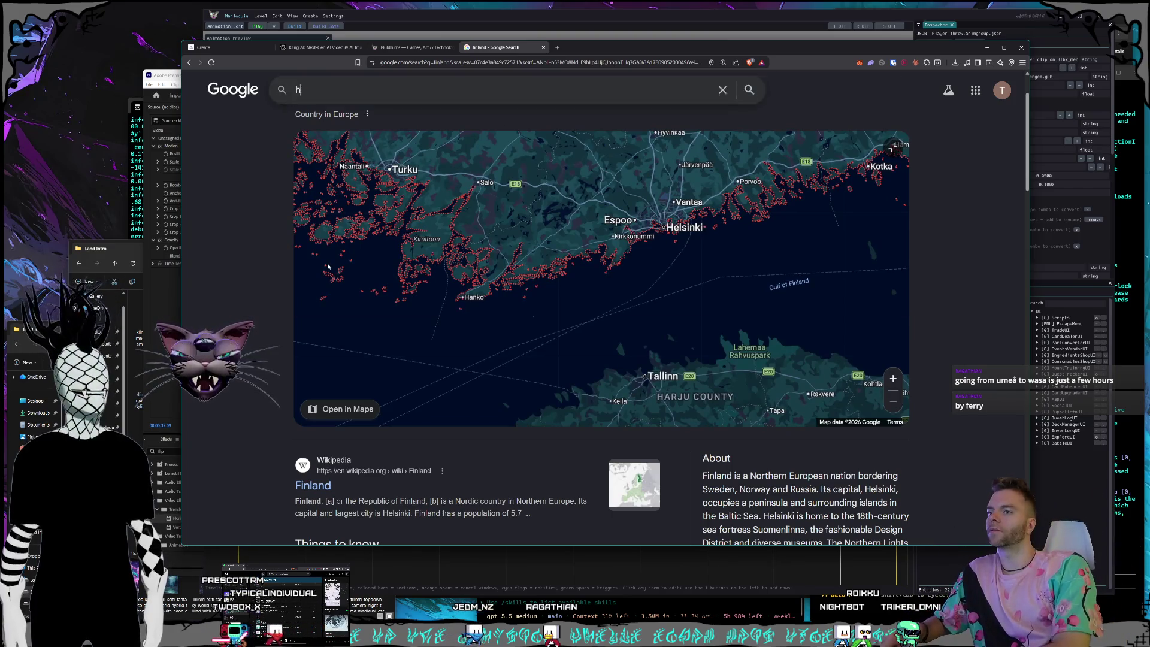
{"action": "type", "text": "ow long does a "}
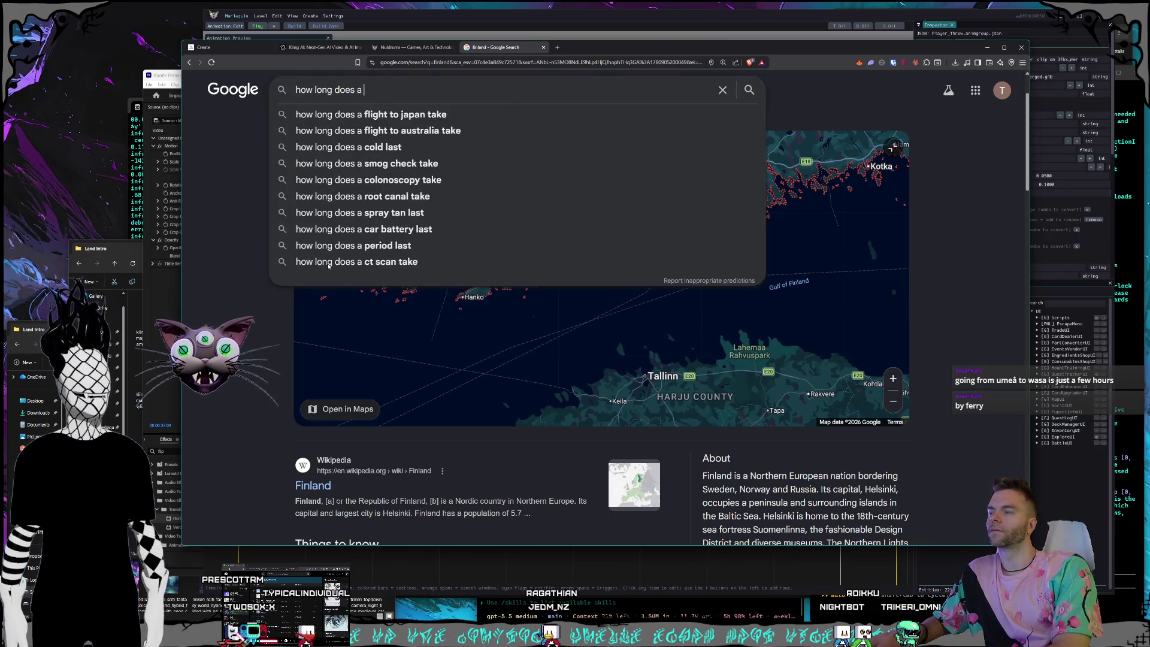
{"action": "type", "text": "ferry from hels"}
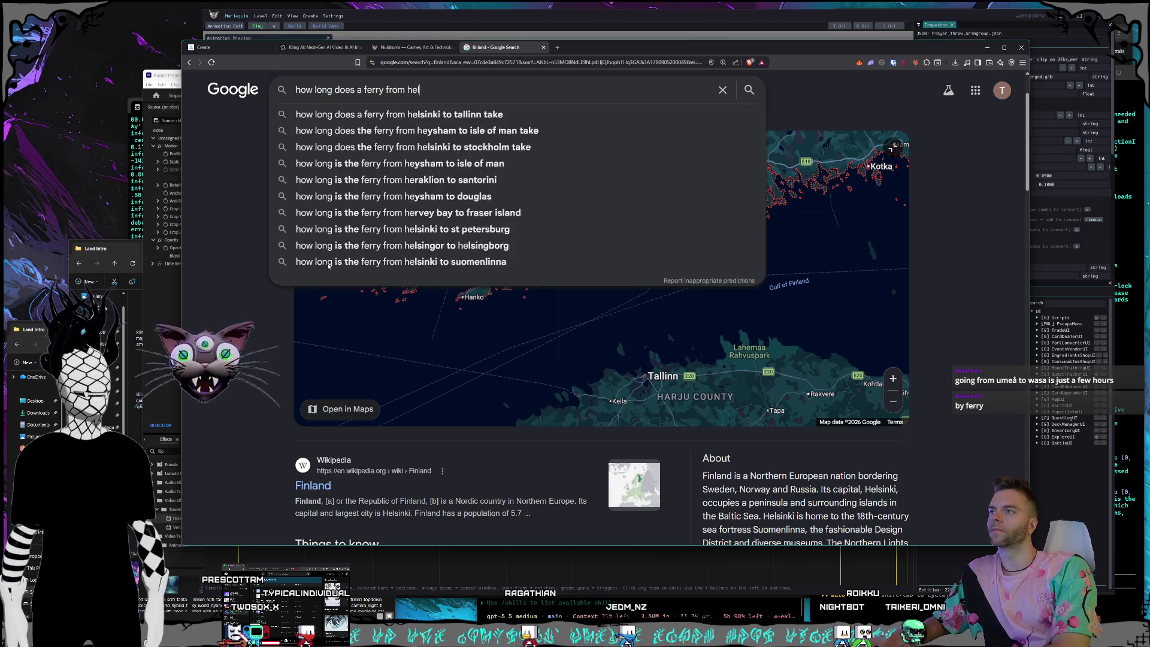
{"action": "key", "text": "Down"}
{"action": "key", "text": "Return"}
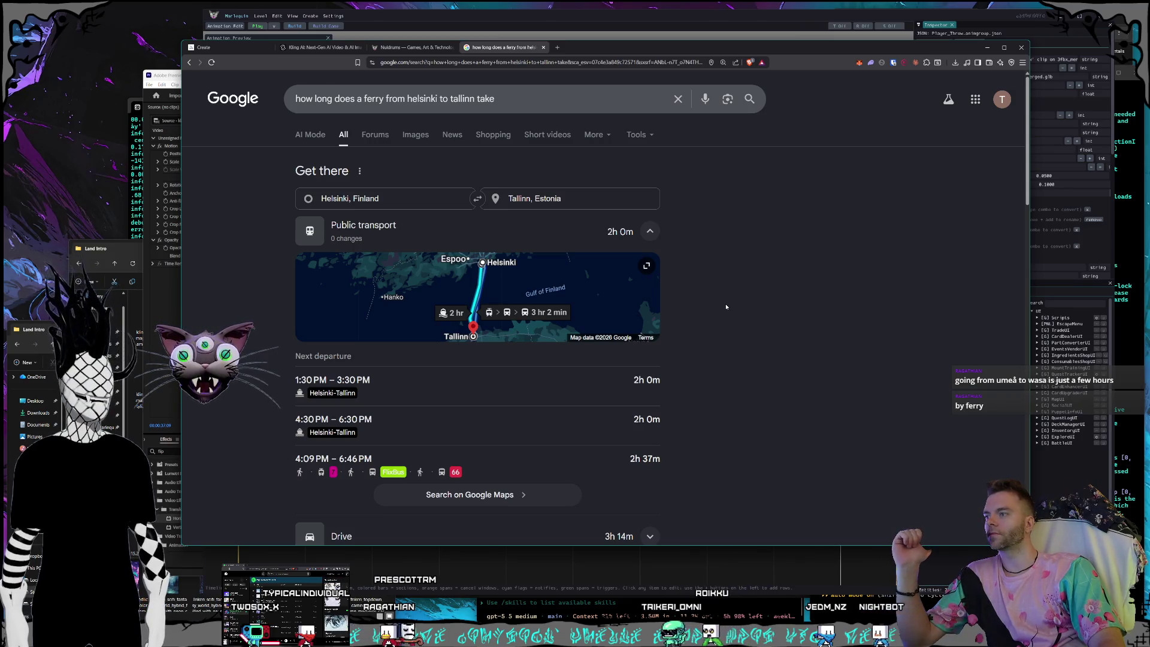
{"action": "scroll", "coordinate": [726, 307], "scroll_direction": "down", "scroll_amount": 1}
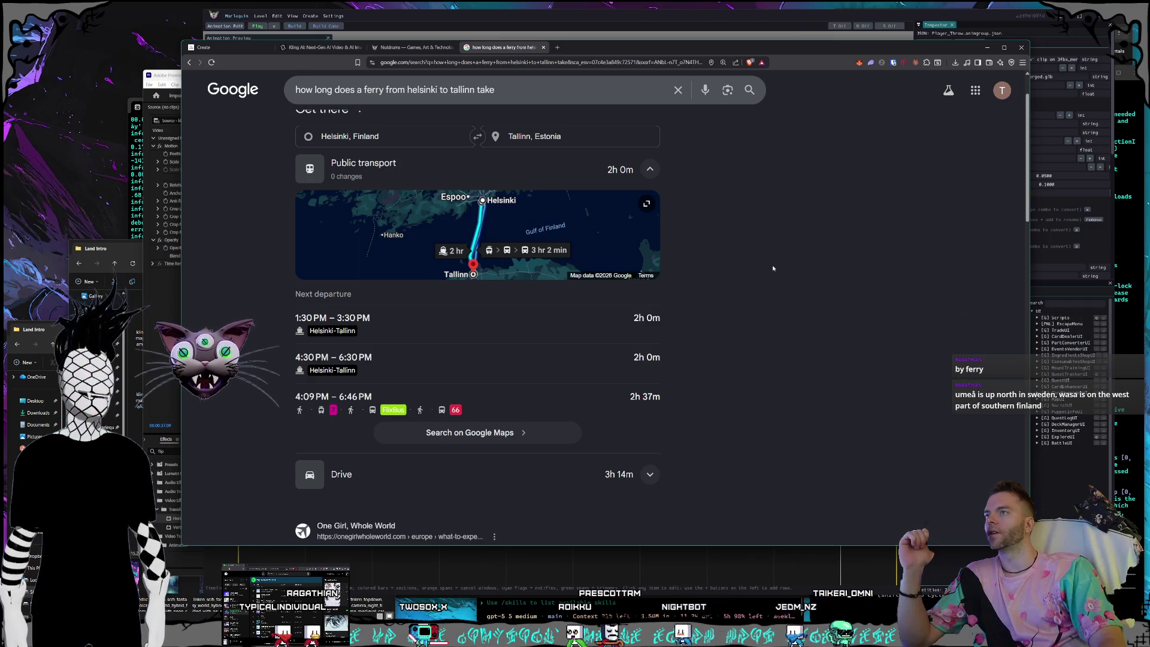
{"action": "scroll", "coordinate": [763, 274], "scroll_direction": "up", "scroll_amount": 1}
{"action": "scroll", "coordinate": [687, 260], "scroll_direction": "down", "scroll_amount": 2}
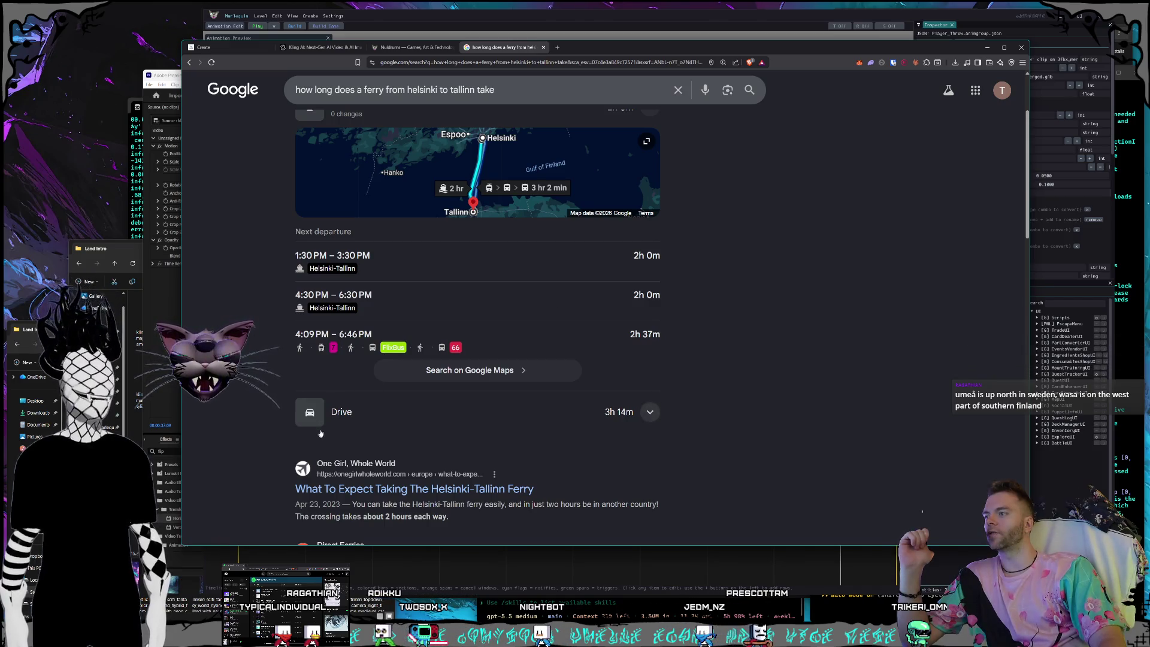
{"action": "scroll", "coordinate": [685, 391], "scroll_direction": "up", "scroll_amount": 2}
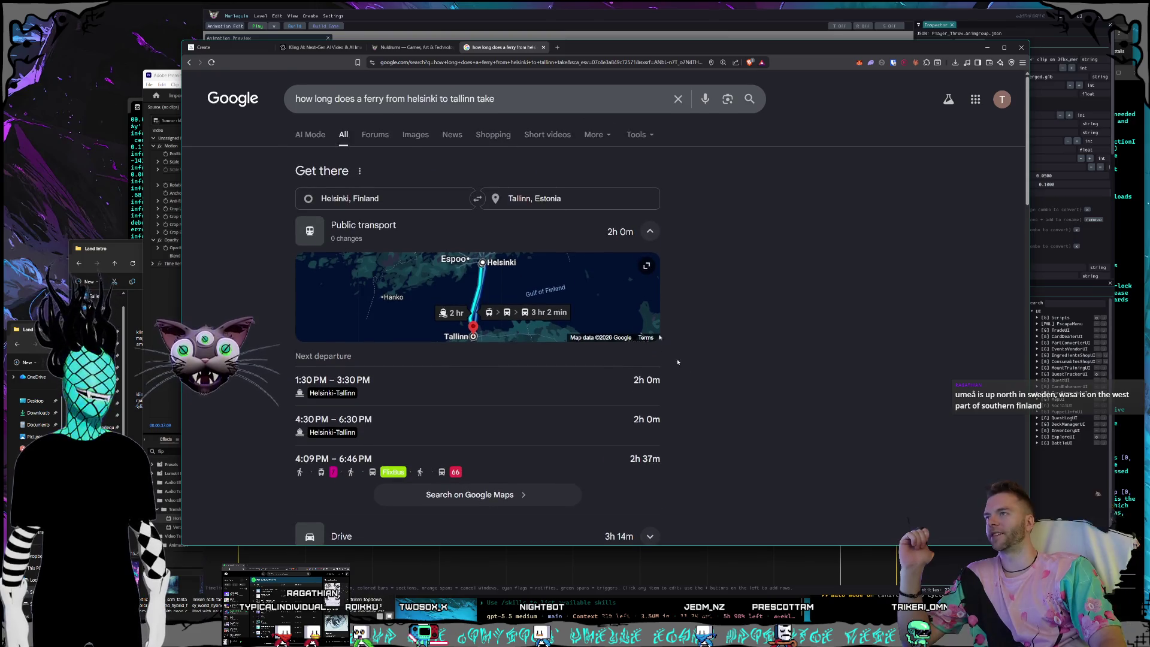
Enlarge the ferry route map and pan around Helsinki and the ferry routes.
{"action": "left_click", "coordinate": [485, 296]}
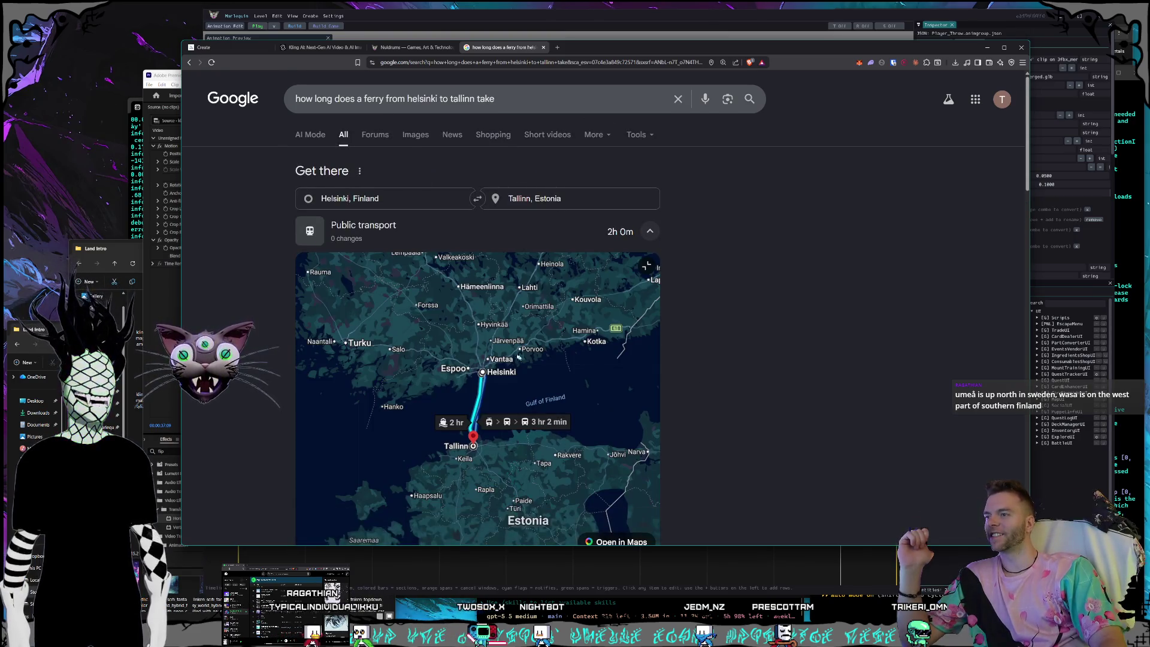
{"action": "scroll", "coordinate": [490, 392], "scroll_direction": "up", "scroll_amount": 3}
{"action": "mouse_move", "coordinate": [492, 383]}
{"action": "left_mouse_down"}
{"action": "mouse_move", "coordinate": [505, 351]}
{"action": "mouse_move", "coordinate": [473, 311]}
{"action": "left_mouse_up"}
{"action": "scroll", "coordinate": [504, 351], "scroll_direction": "up", "scroll_amount": 2}
{"action": "scroll", "coordinate": [442, 361], "scroll_direction": "down", "scroll_amount": 2}
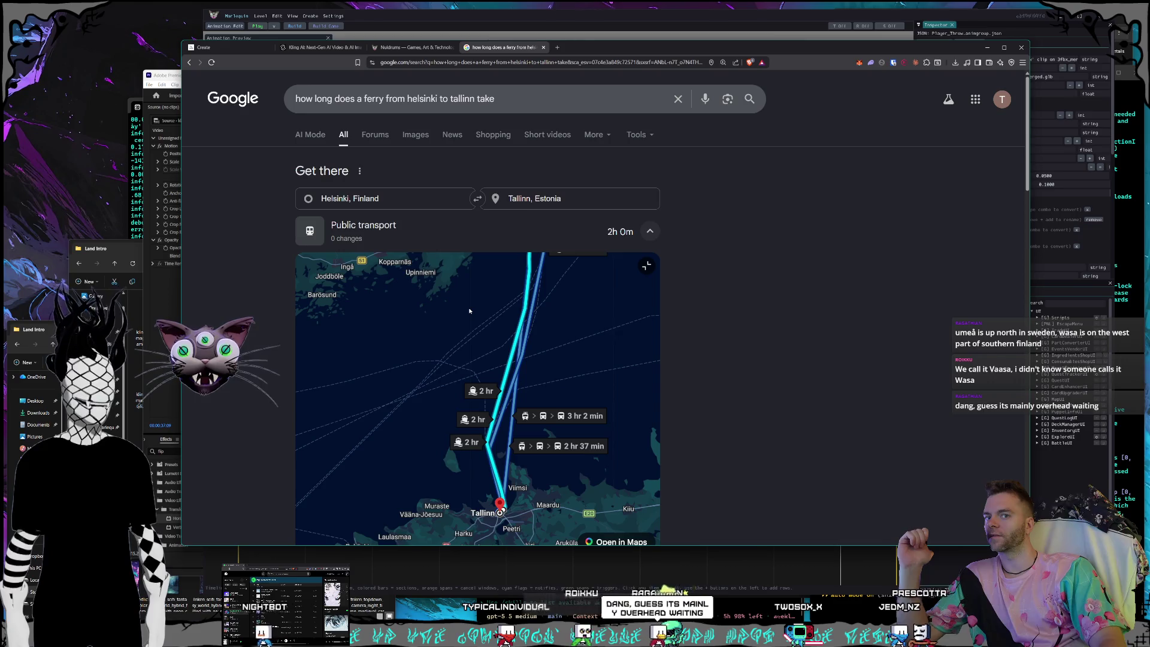
{"action": "scroll", "coordinate": [470, 311], "scroll_direction": "down", "scroll_amount": 2}
{"action": "left_click_drag", "start_coordinate": [470, 311], "coordinate": [449, 369]}
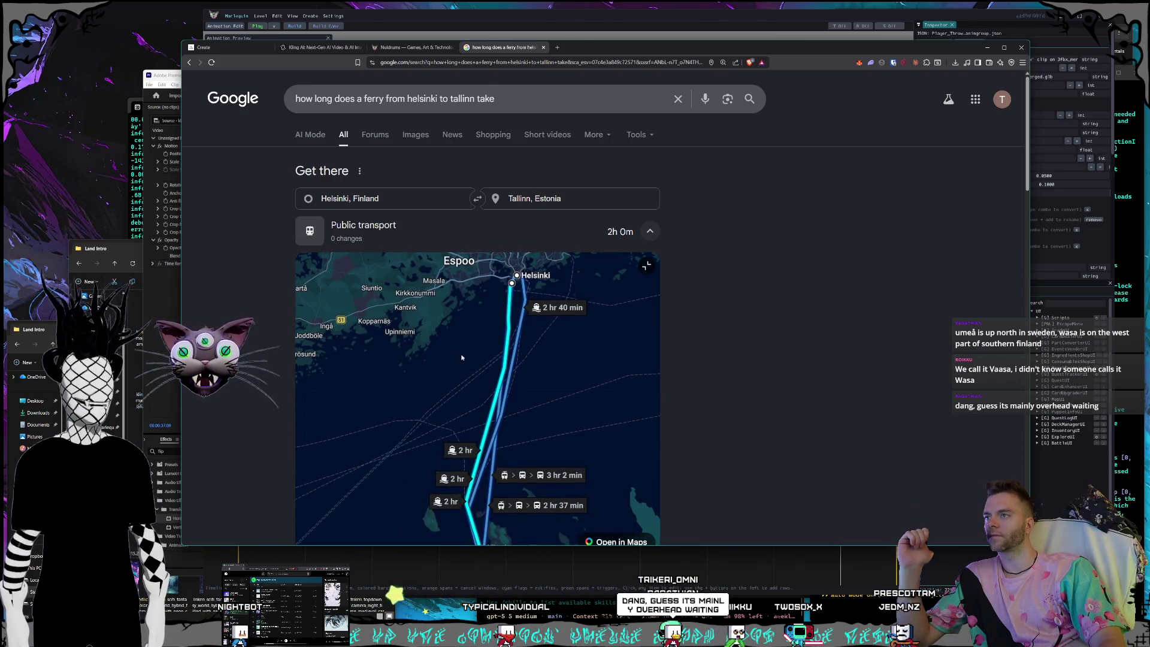
{"action": "scroll", "coordinate": [461, 358], "scroll_direction": "down", "scroll_amount": 5}
Move the map past Stockholm north to Umeå and Jakobstad, then zoom out.
{"action": "mouse_move", "coordinate": [423, 350]}
{"action": "left_mouse_down"}
{"action": "mouse_move", "coordinate": [464, 350]}
{"action": "mouse_move", "coordinate": [463, 385]}
{"action": "left_mouse_up"}
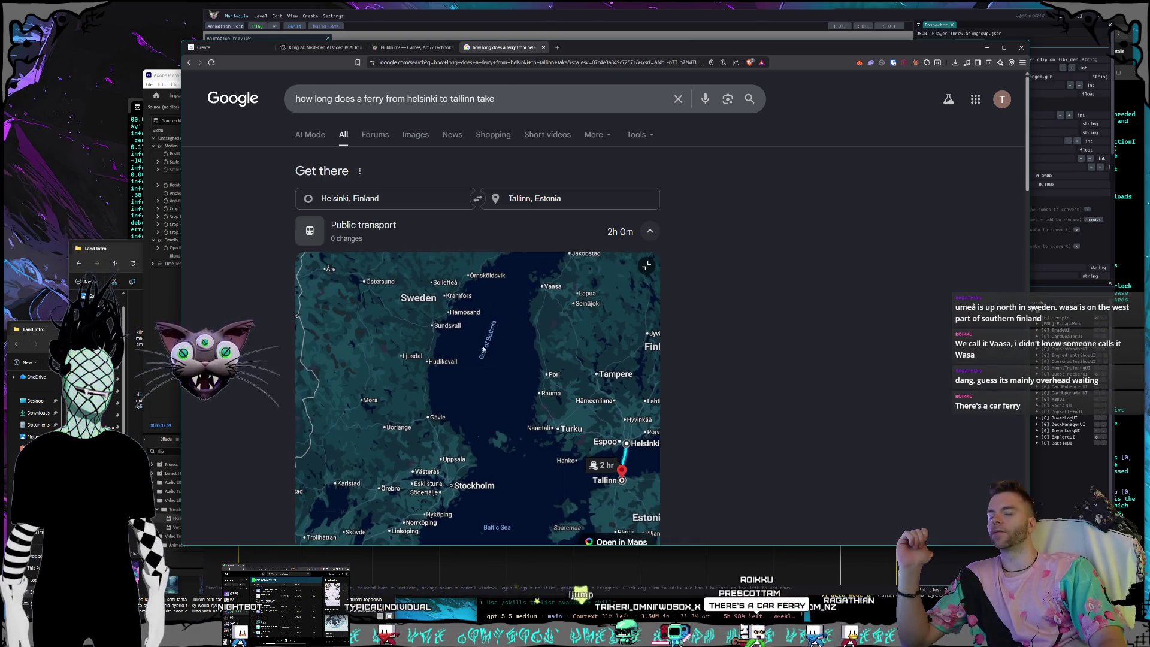
{"action": "left_click_drag", "start_coordinate": [475, 347], "coordinate": [457, 369]}
{"action": "mouse_move", "coordinate": [503, 303]}
{"action": "left_mouse_down"}
{"action": "mouse_move", "coordinate": [480, 359]}
{"action": "mouse_move", "coordinate": [502, 337]}
{"action": "mouse_move", "coordinate": [495, 345]}
{"action": "left_mouse_up"}
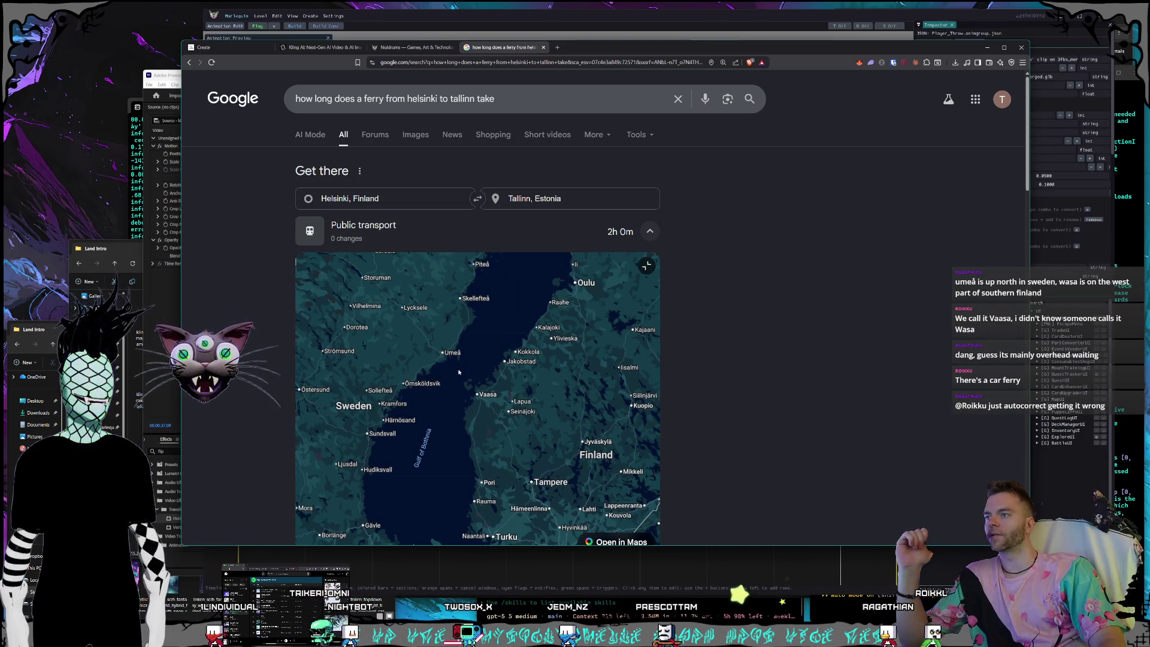
{"action": "scroll", "coordinate": [459, 372], "scroll_direction": "up", "scroll_amount": 2}
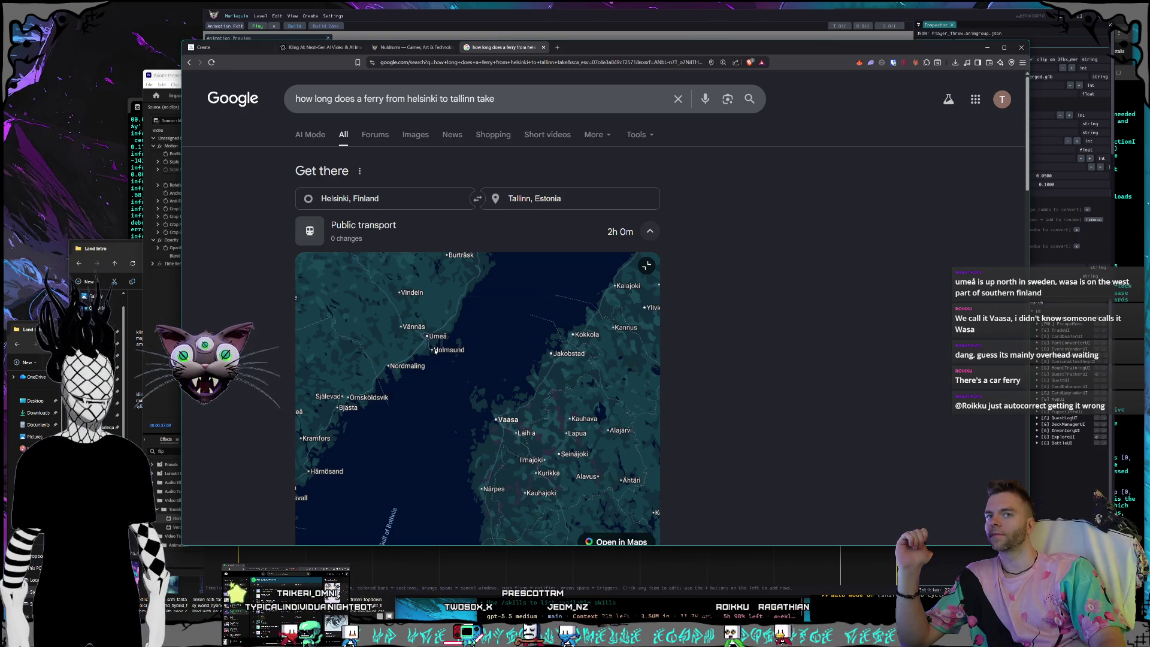
{"action": "scroll", "coordinate": [489, 379], "scroll_direction": "down", "scroll_amount": 6}
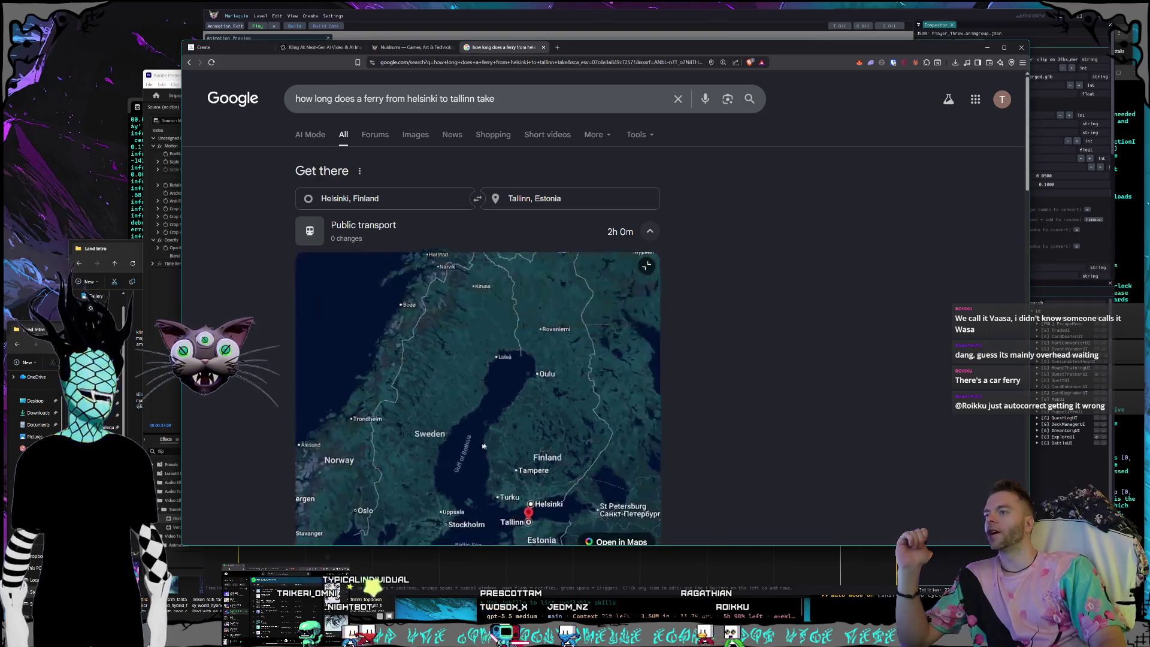
Move the map across the Atlantic to the US East Coast around Chesapeake Bay and North Carolina.
{"action": "scroll", "coordinate": [480, 449], "scroll_direction": "down", "scroll_amount": 2}
{"action": "mouse_move", "coordinate": [372, 420]}
{"action": "left_mouse_down"}
{"action": "mouse_move", "coordinate": [460, 401]}
{"action": "mouse_move", "coordinate": [593, 282]}
{"action": "left_mouse_up"}
{"action": "scroll", "coordinate": [455, 398], "scroll_direction": "up", "scroll_amount": 3}
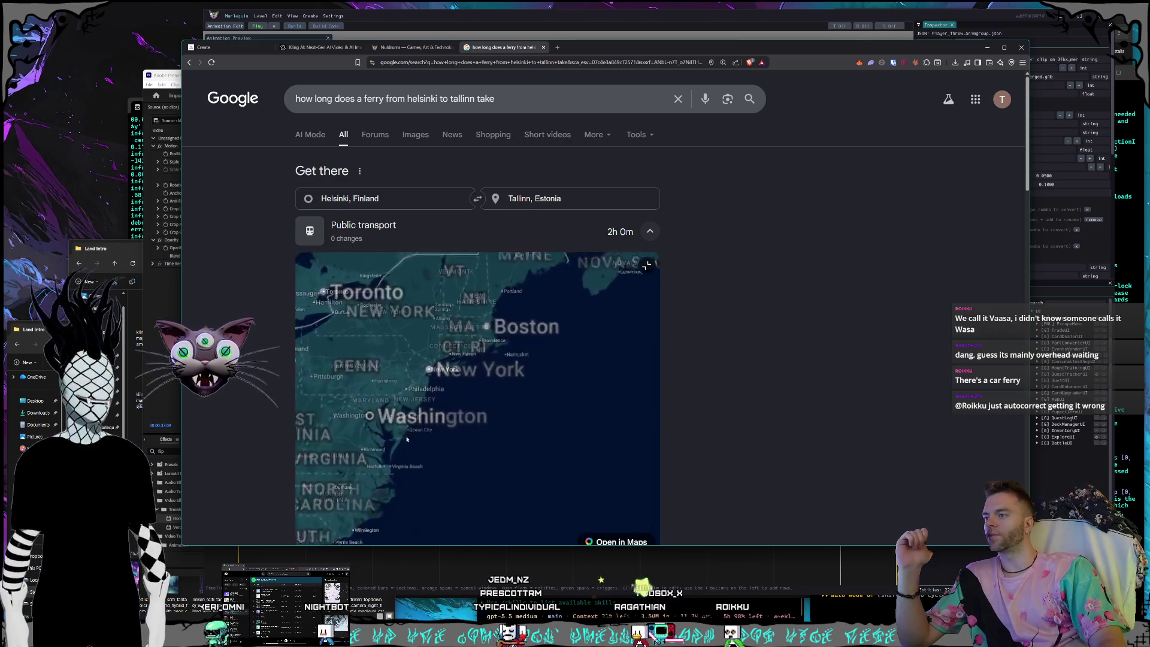
{"action": "scroll", "coordinate": [455, 398], "scroll_direction": "up", "scroll_amount": 3}
{"action": "scroll", "coordinate": [425, 439], "scroll_direction": "down", "scroll_amount": 1}
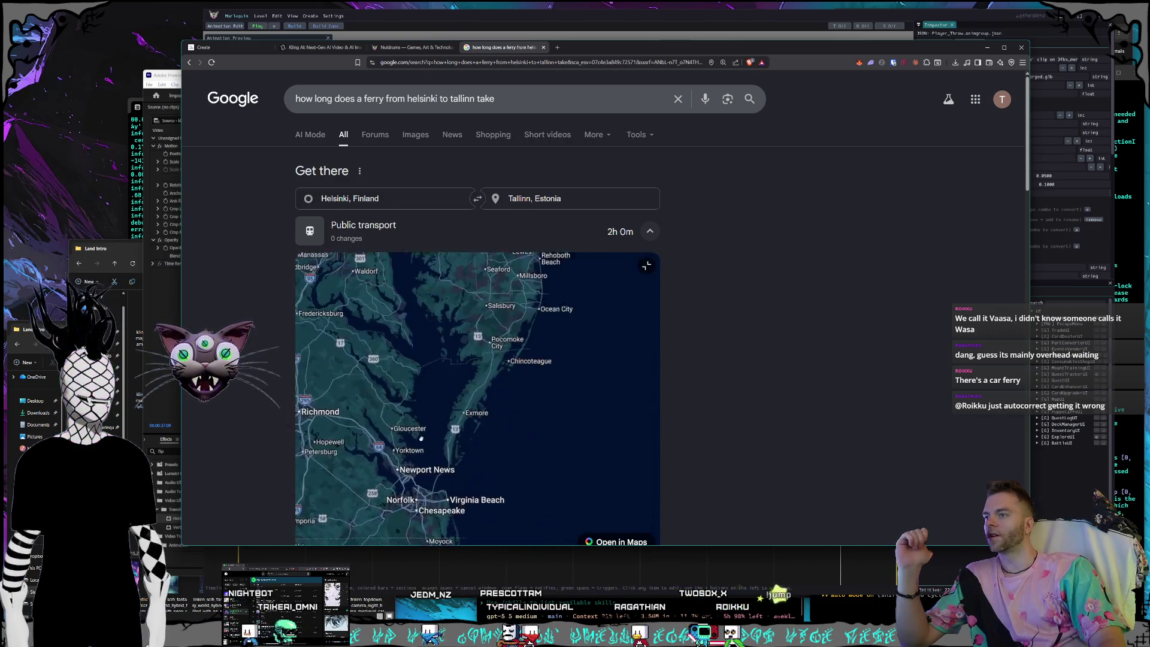
{"action": "scroll", "coordinate": [427, 447], "scroll_direction": "down", "scroll_amount": 1}
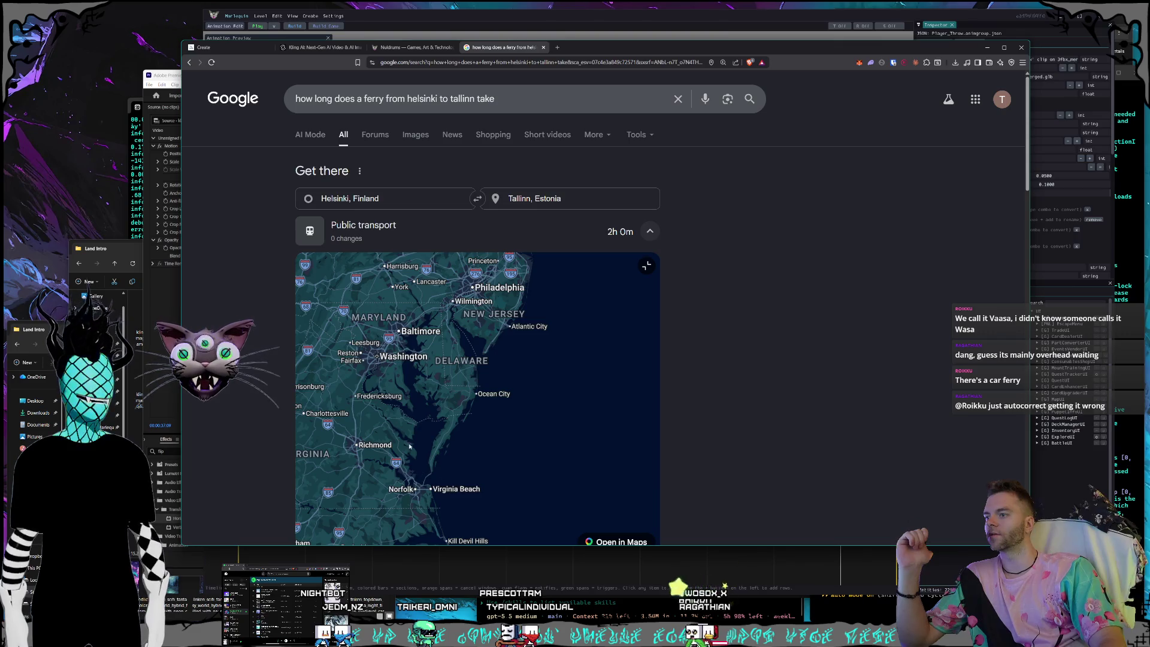
{"action": "left_click_drag", "start_coordinate": [410, 446], "coordinate": [450, 336]}
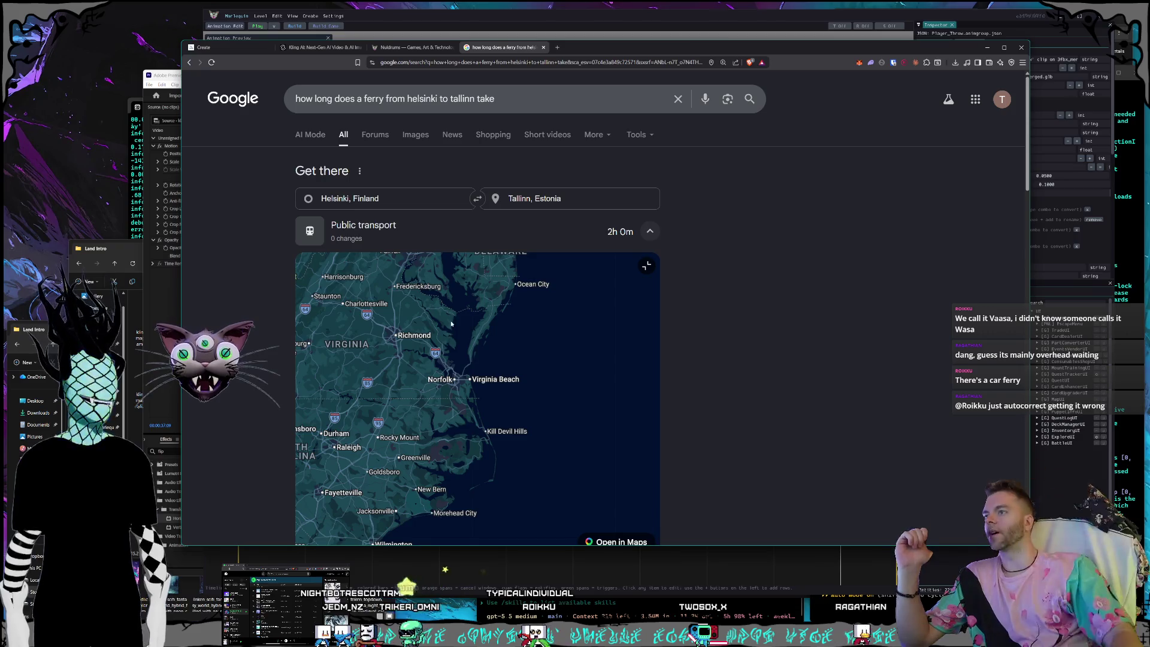
{"action": "mouse_move", "coordinate": [478, 491]}
{"action": "left_mouse_down"}
{"action": "mouse_move", "coordinate": [438, 487]}
{"action": "mouse_move", "coordinate": [395, 465]}
{"action": "left_mouse_up"}
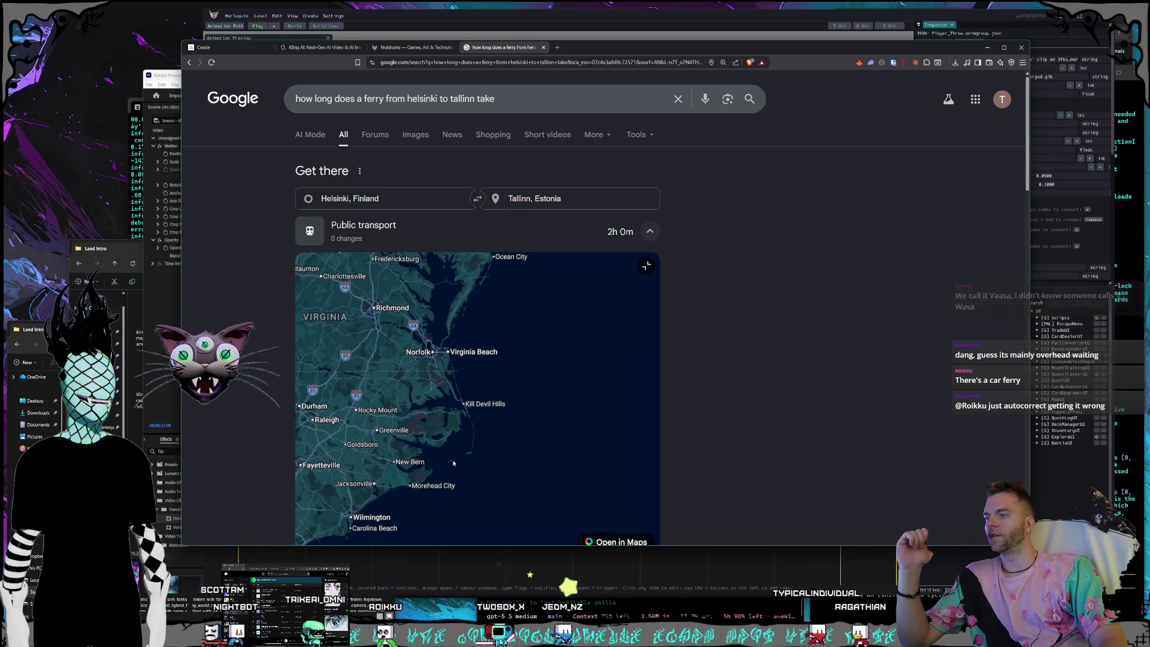
Bring the map back east to the Helsinki–Tallinn ferry route.
{"action": "scroll", "coordinate": [454, 465], "scroll_direction": "down", "scroll_amount": 2}
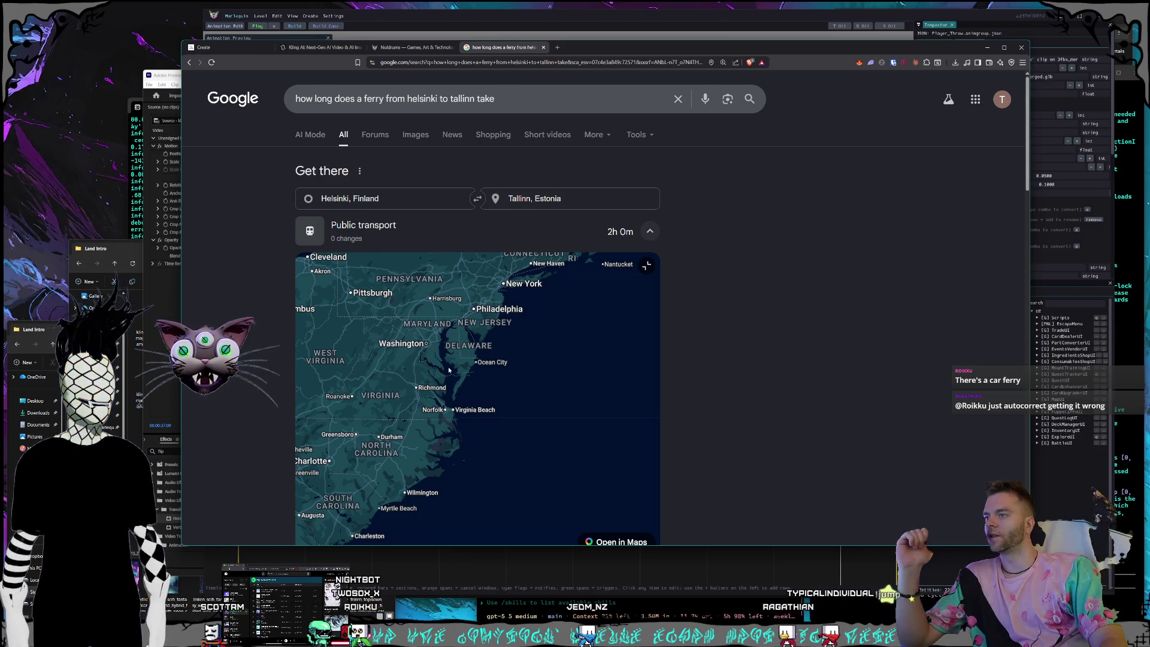
{"action": "mouse_move", "coordinate": [579, 424]}
{"action": "left_mouse_down"}
{"action": "mouse_move", "coordinate": [469, 420]}
{"action": "mouse_move", "coordinate": [390, 436]}
{"action": "mouse_move", "coordinate": [393, 459]}
{"action": "mouse_move", "coordinate": [300, 461]}
{"action": "left_mouse_up"}
{"action": "mouse_move", "coordinate": [653, 299]}
{"action": "left_mouse_down"}
{"action": "mouse_move", "coordinate": [521, 345]}
{"action": "mouse_move", "coordinate": [486, 425]}
{"action": "left_mouse_up"}
Tour the Gulf of Bothnia from Helsinki north past Umeå and Skellefteå to Oulu.
{"action": "scroll", "coordinate": [486, 423], "scroll_direction": "up", "scroll_amount": 3}
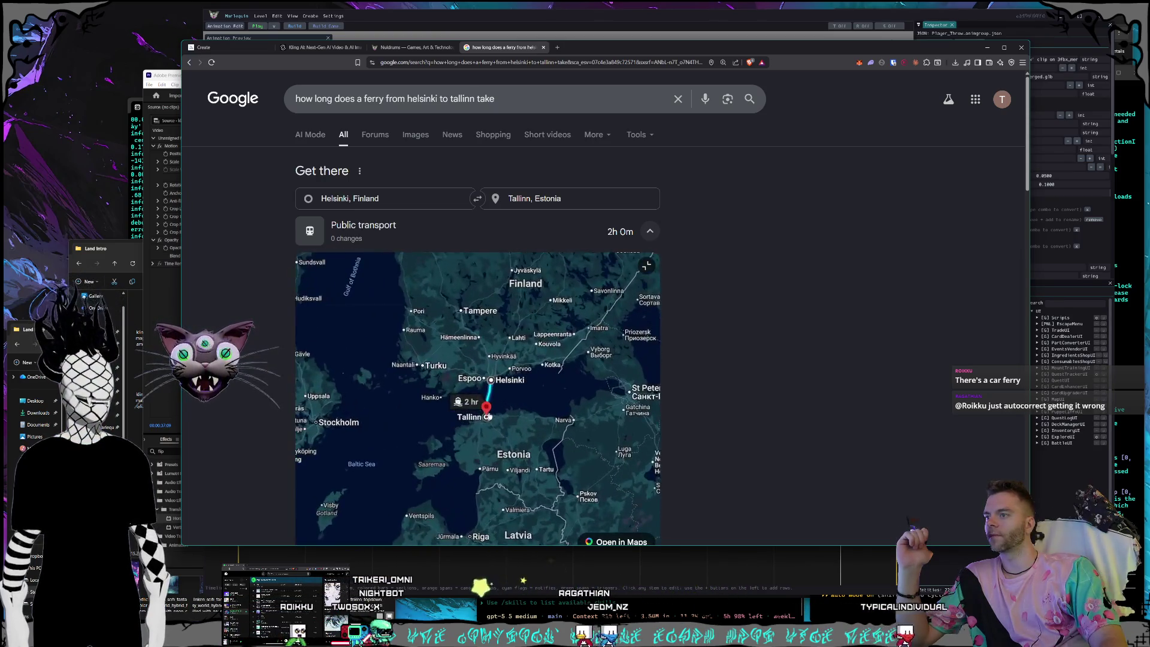
{"action": "scroll", "coordinate": [493, 407], "scroll_direction": "down", "scroll_amount": 4}
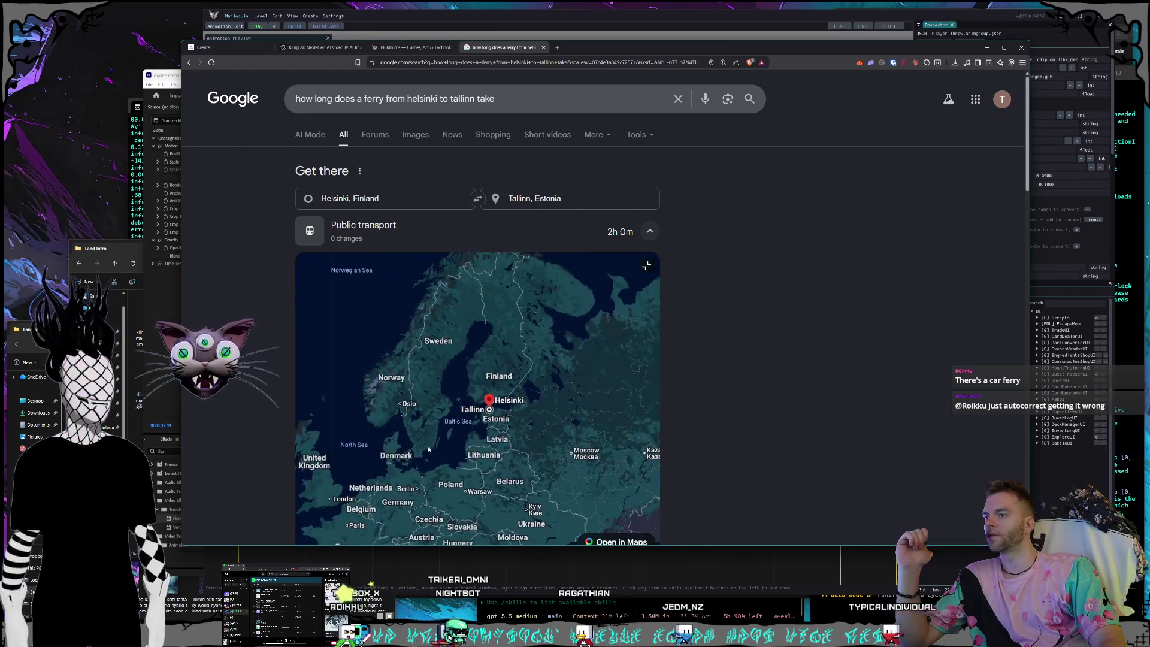
{"action": "mouse_move", "coordinate": [494, 458]}
{"action": "left_mouse_down"}
{"action": "mouse_move", "coordinate": [363, 457]}
{"action": "mouse_move", "coordinate": [324, 497]}
{"action": "left_mouse_up"}
{"action": "scroll", "coordinate": [448, 418], "scroll_direction": "up", "scroll_amount": 4}
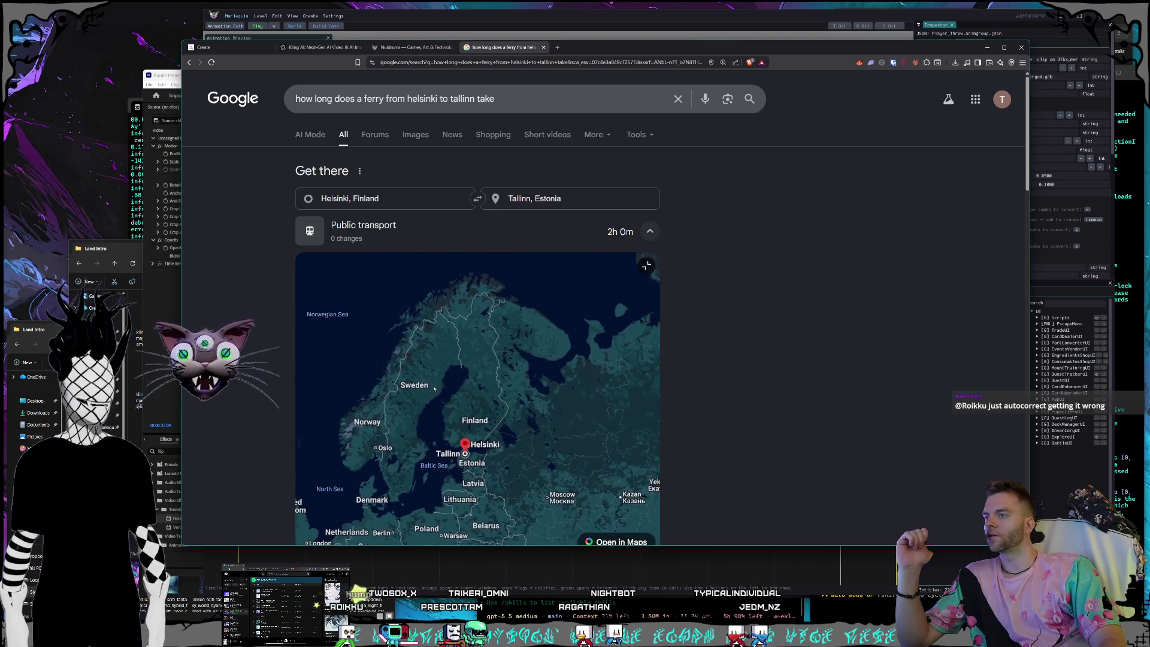
{"action": "left_click_drag", "start_coordinate": [441, 439], "coordinate": [463, 423]}
{"action": "mouse_move", "coordinate": [386, 405]}
{"action": "left_mouse_down"}
{"action": "mouse_move", "coordinate": [407, 443]}
{"action": "mouse_move", "coordinate": [445, 461]}
{"action": "left_mouse_up"}
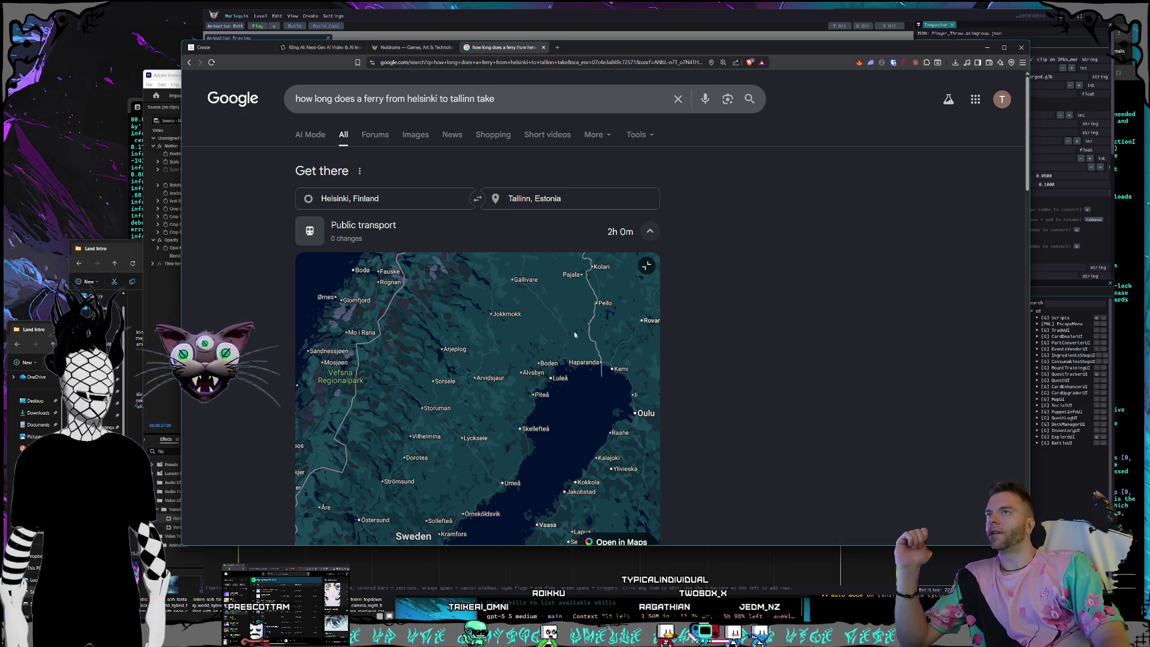
{"action": "left_click_drag", "start_coordinate": [575, 347], "coordinate": [540, 375]}
{"action": "left_click_drag", "start_coordinate": [509, 455], "coordinate": [497, 328]}
{"action": "scroll", "coordinate": [499, 412], "scroll_direction": "up", "scroll_amount": 2}
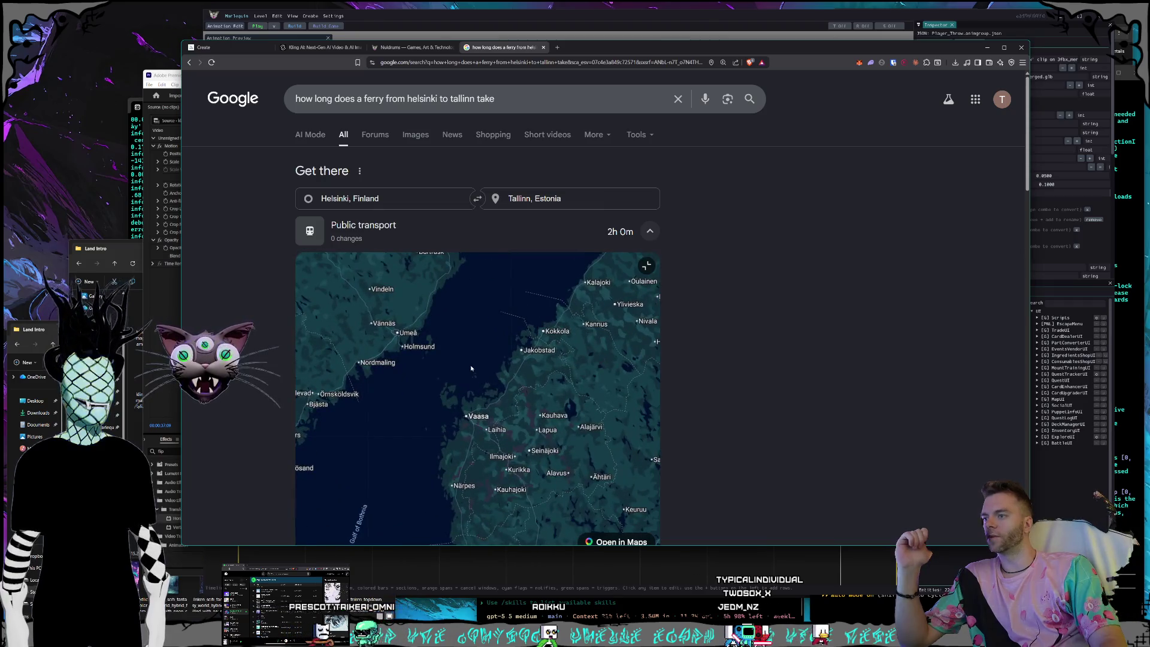
{"action": "left_click_drag", "start_coordinate": [476, 346], "coordinate": [460, 397]}
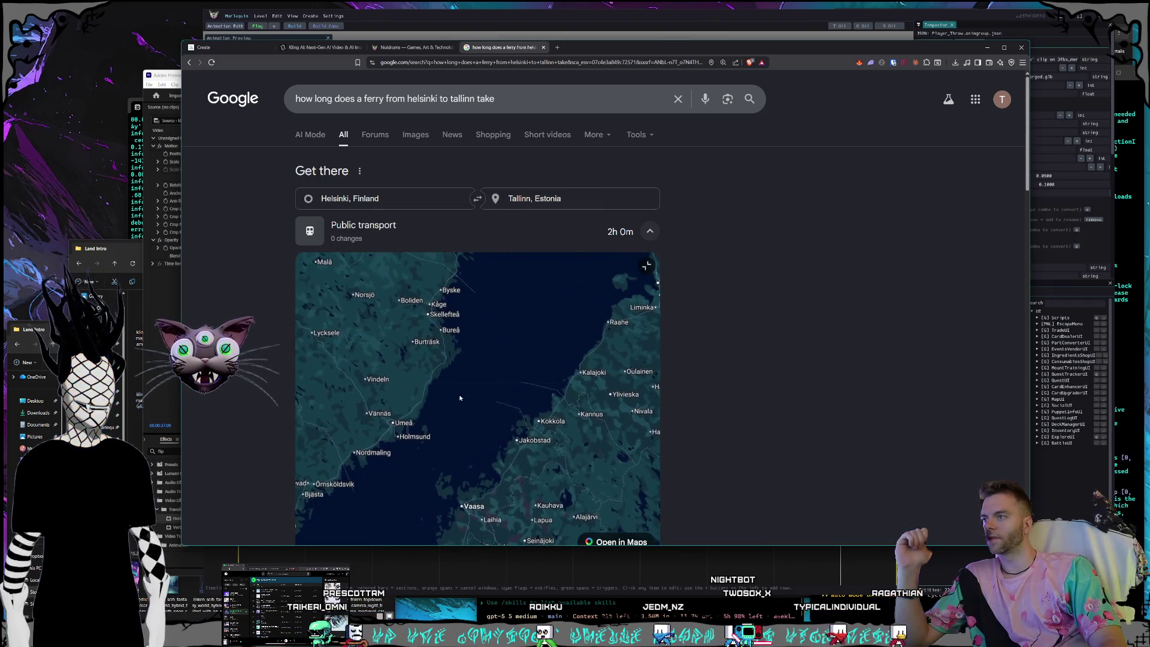
{"action": "mouse_move", "coordinate": [501, 357]}
{"action": "left_mouse_down"}
{"action": "mouse_move", "coordinate": [491, 429]}
{"action": "mouse_move", "coordinate": [473, 443]}
{"action": "left_mouse_up"}
Move the map through Muonio and Kittilä to Alta and Reisa nasjonalpark in Norway.
{"action": "scroll", "coordinate": [473, 443], "scroll_direction": "down", "scroll_amount": 1}
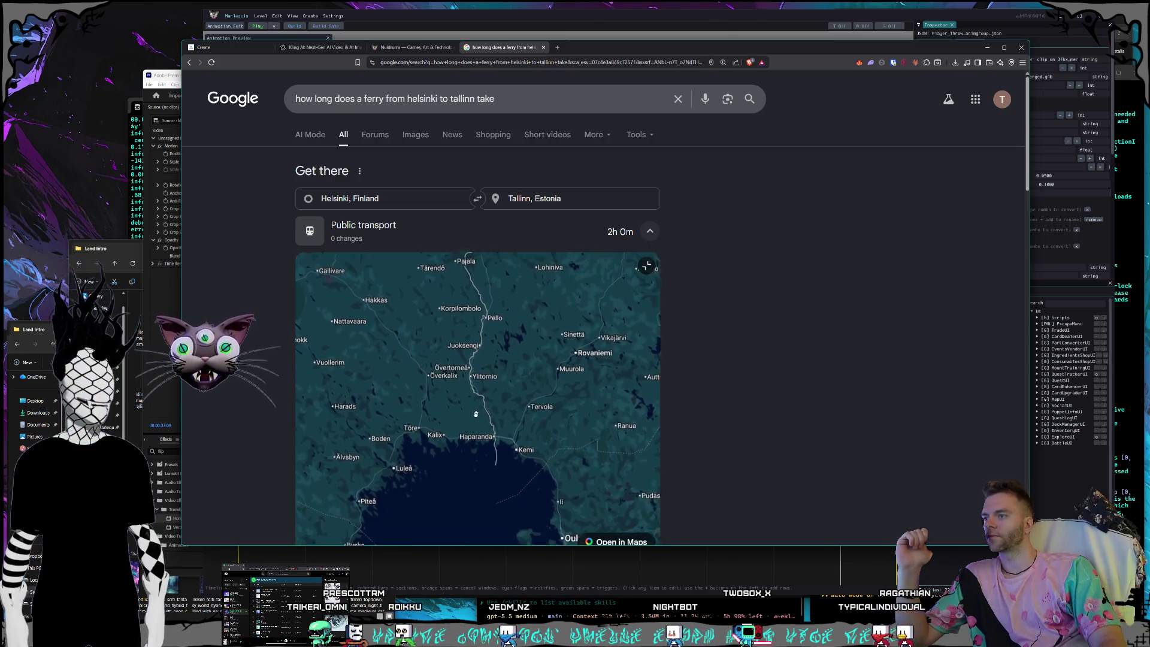
{"action": "left_click_drag", "start_coordinate": [491, 390], "coordinate": [486, 429]}
{"action": "scroll", "coordinate": [486, 429], "scroll_direction": "up", "scroll_amount": 1}
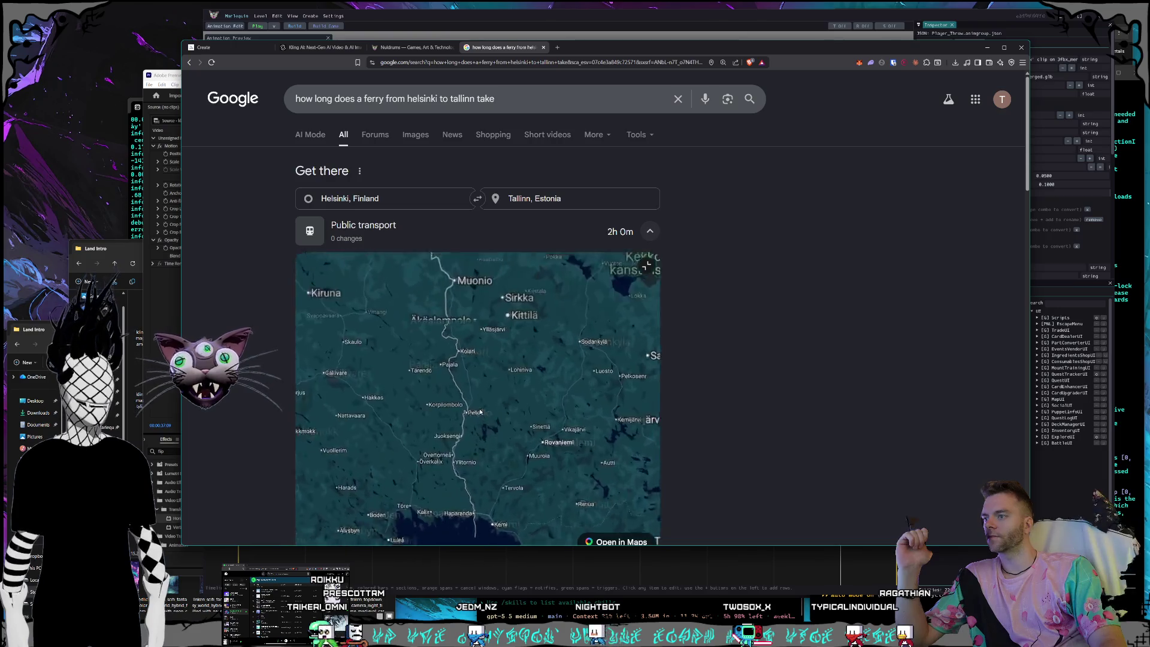
{"action": "mouse_move", "coordinate": [548, 334]}
{"action": "left_mouse_down"}
{"action": "mouse_move", "coordinate": [479, 441]}
{"action": "mouse_move", "coordinate": [506, 473]}
{"action": "mouse_move", "coordinate": [579, 484]}
{"action": "left_mouse_up"}
{"action": "left_click_drag", "start_coordinate": [398, 381], "coordinate": [412, 441]}
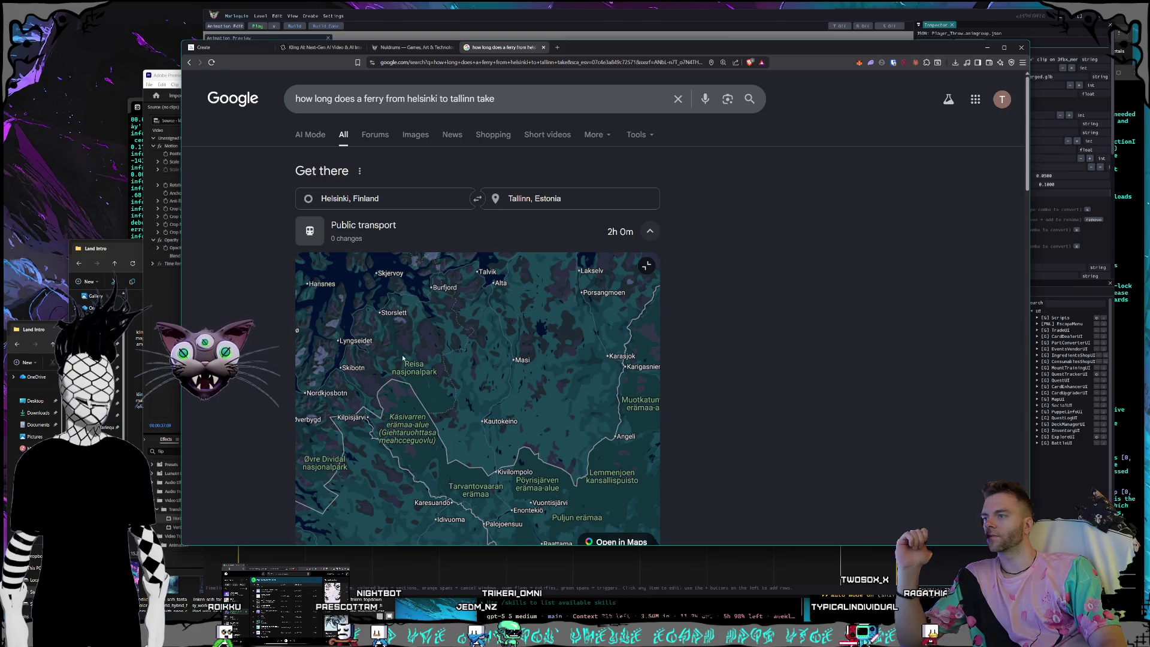
{"action": "scroll", "coordinate": [420, 370], "scroll_direction": "up", "scroll_amount": 2}
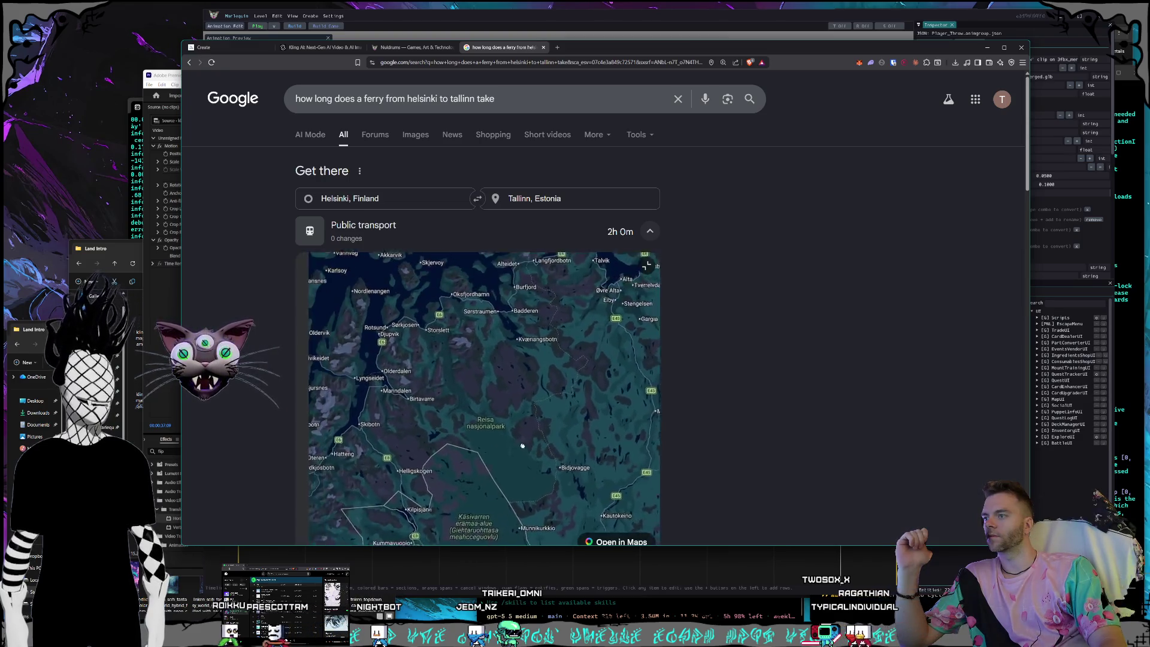
{"action": "left_click_drag", "start_coordinate": [420, 370], "coordinate": [496, 418]}
Zoom out and pan west over the Atlantic to the United States and Mexico.
{"action": "scroll", "coordinate": [488, 419], "scroll_direction": "down", "scroll_amount": 5}
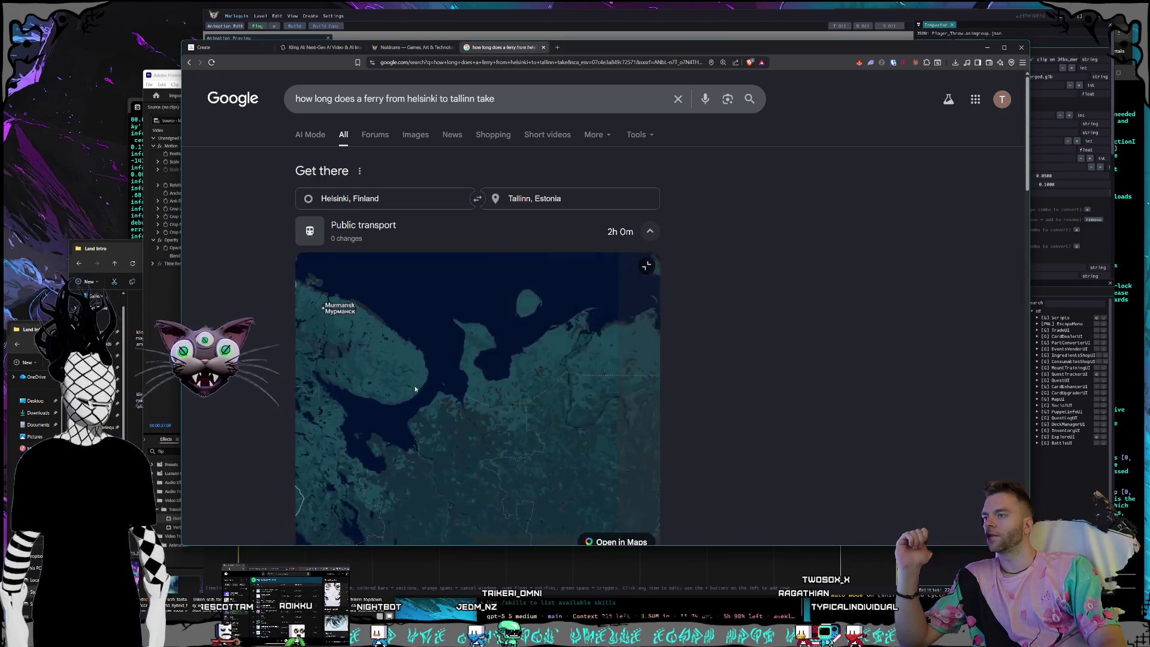
{"action": "scroll", "coordinate": [429, 414], "scroll_direction": "down", "scroll_amount": 2}
{"action": "mouse_move", "coordinate": [429, 414]}
{"action": "left_mouse_down"}
{"action": "mouse_move", "coordinate": [471, 386]}
{"action": "mouse_move", "coordinate": [515, 406]}
{"action": "left_mouse_up"}
{"action": "mouse_move", "coordinate": [328, 474]}
{"action": "left_mouse_down"}
{"action": "mouse_move", "coordinate": [439, 449]}
{"action": "mouse_move", "coordinate": [384, 469]}
{"action": "left_mouse_up"}
{"action": "scroll", "coordinate": [422, 460], "scroll_direction": "down", "scroll_amount": 3}
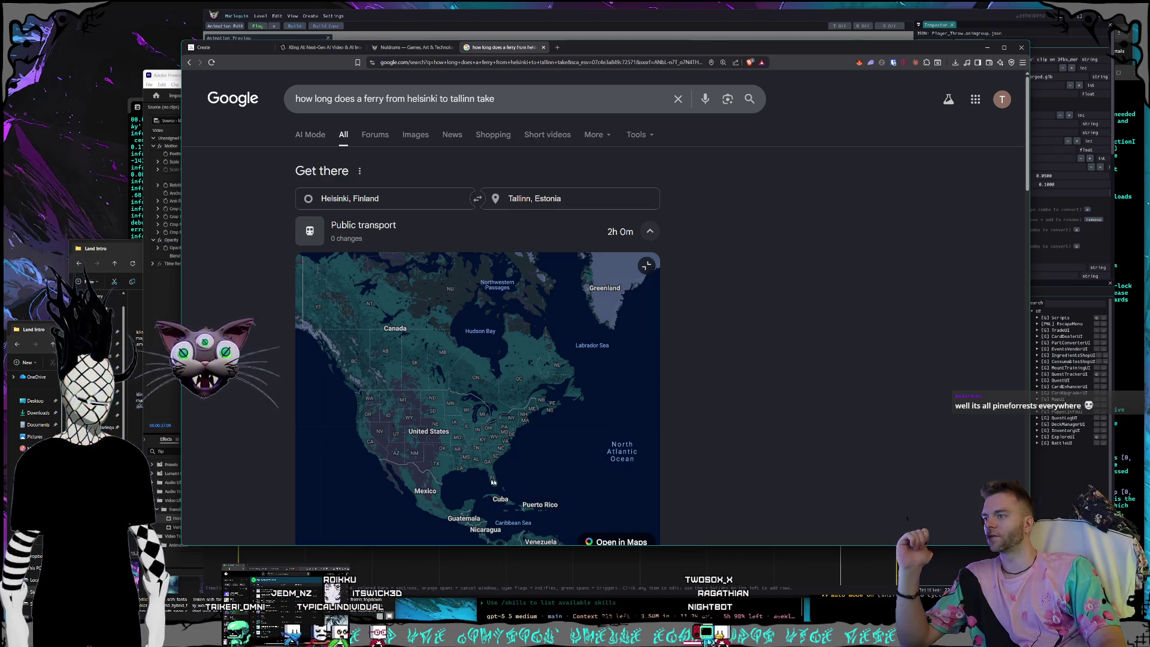
Zoom the map into Southern California and pan north to Riverside, San Bernardino and Mt San Jacinto.
{"action": "left_click_drag", "start_coordinate": [581, 476], "coordinate": [555, 474]}
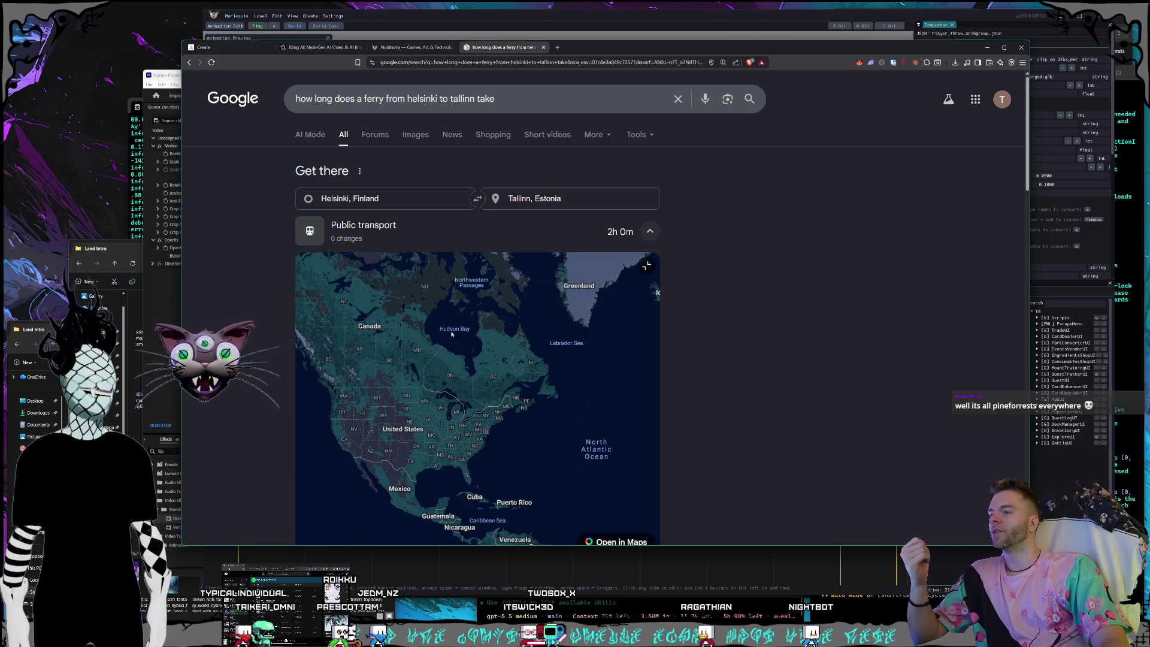
{"action": "scroll", "coordinate": [352, 449], "scroll_direction": "up", "scroll_amount": 3}
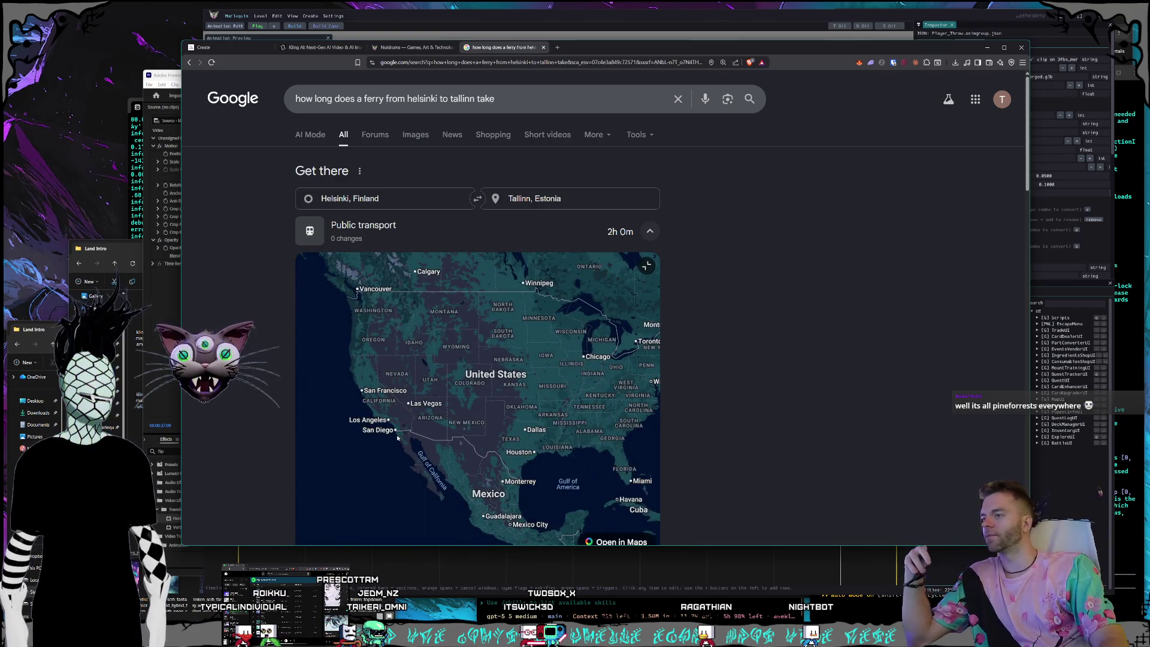
{"action": "scroll", "coordinate": [397, 438], "scroll_direction": "up", "scroll_amount": 5}
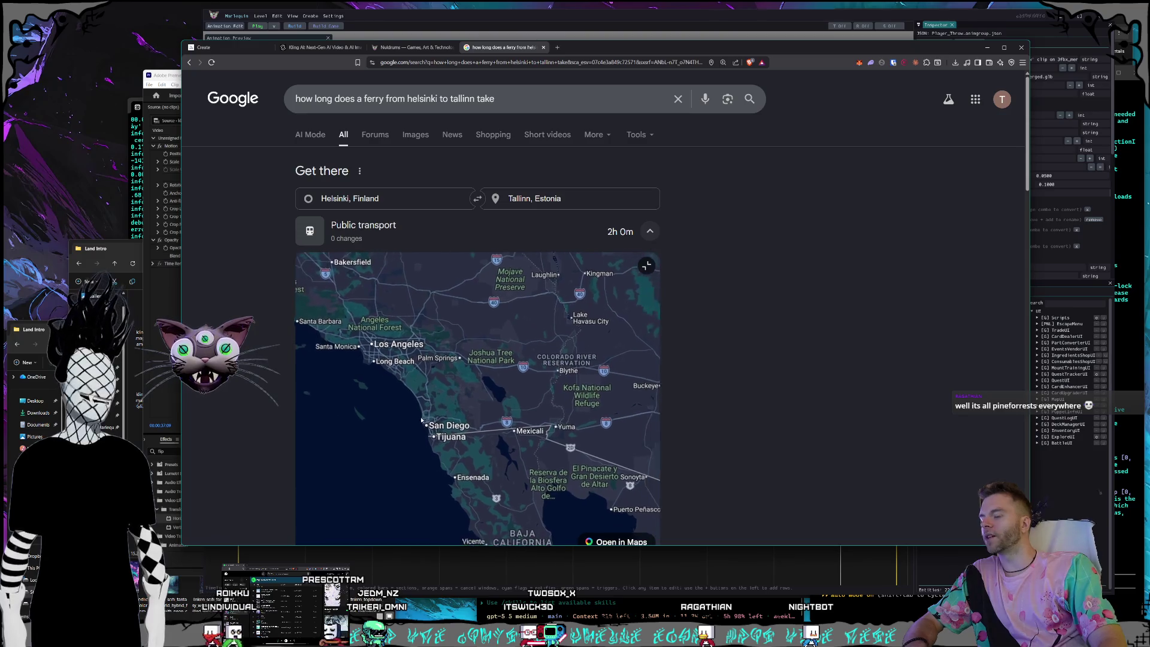
{"action": "scroll", "coordinate": [394, 432], "scroll_direction": "up", "scroll_amount": 2}
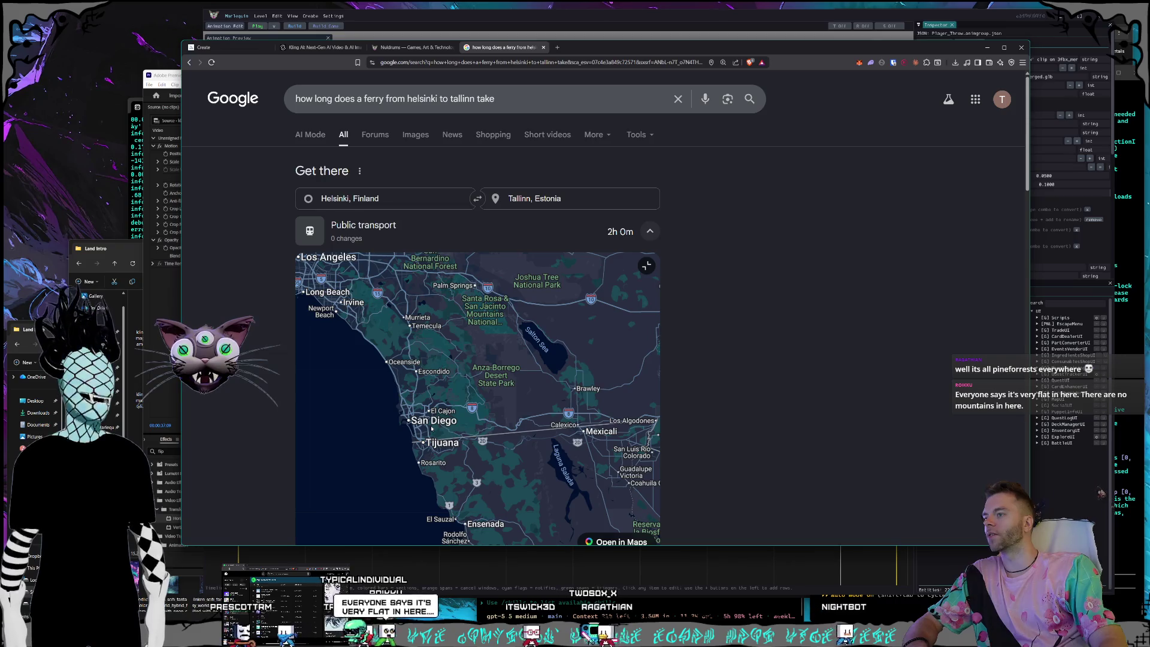
{"action": "scroll", "coordinate": [419, 441], "scroll_direction": "up", "scroll_amount": 2}
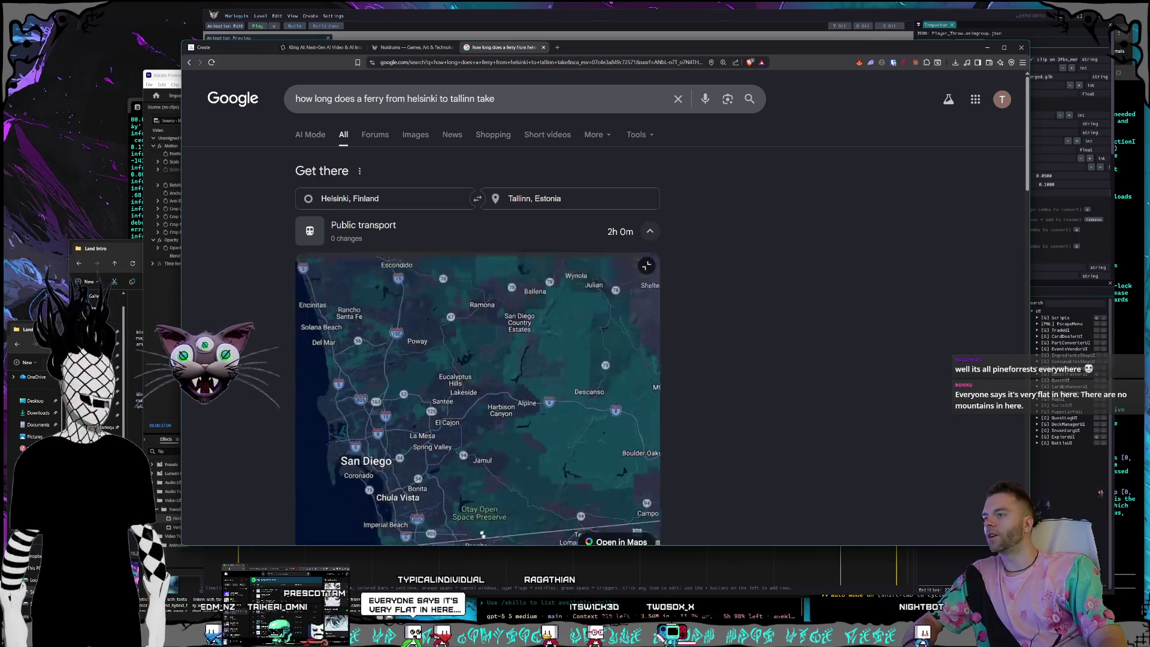
{"action": "mouse_move", "coordinate": [421, 427]}
{"action": "left_mouse_down"}
{"action": "mouse_move", "coordinate": [444, 479]}
{"action": "mouse_move", "coordinate": [474, 468]}
{"action": "mouse_move", "coordinate": [410, 402]}
{"action": "mouse_move", "coordinate": [379, 457]}
{"action": "mouse_move", "coordinate": [323, 497]}
{"action": "mouse_move", "coordinate": [288, 546]}
{"action": "left_mouse_up"}
{"action": "scroll", "coordinate": [410, 403], "scroll_direction": "up", "scroll_amount": 1}
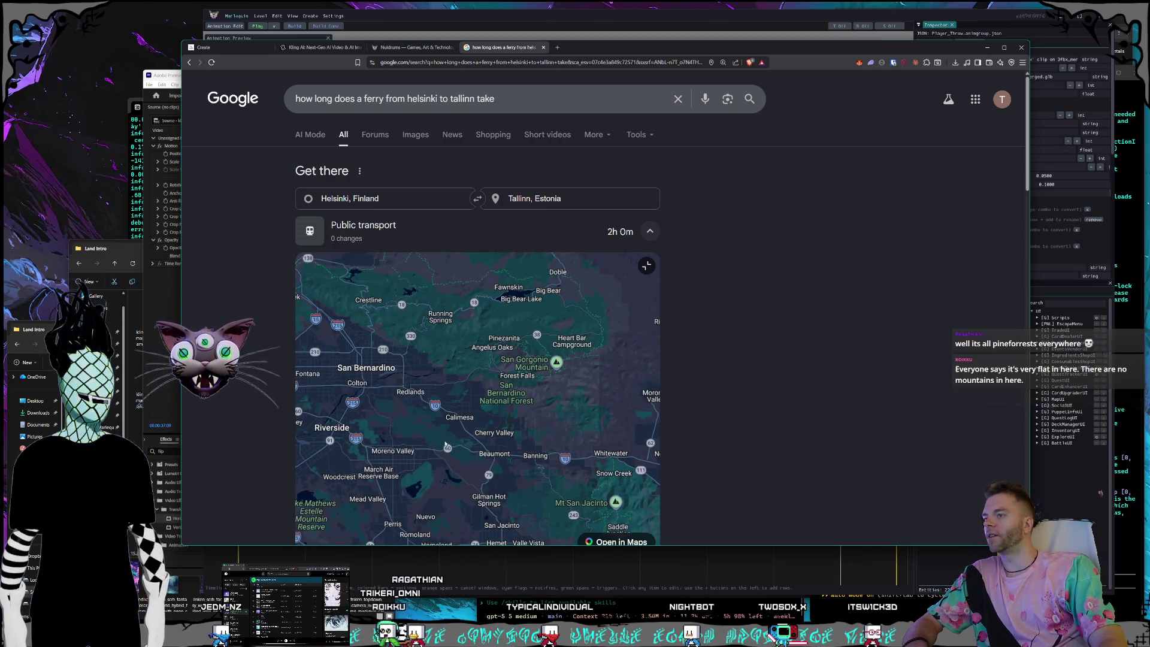
{"action": "left_click_drag", "start_coordinate": [388, 415], "coordinate": [318, 361]}
{"action": "left_click_drag", "start_coordinate": [500, 479], "coordinate": [431, 425]}
Pan east past Redlands, Banning and Palm Springs, then zoom out to Europe and the Middle East.
{"action": "scroll", "coordinate": [431, 424], "scroll_direction": "down", "scroll_amount": 2}
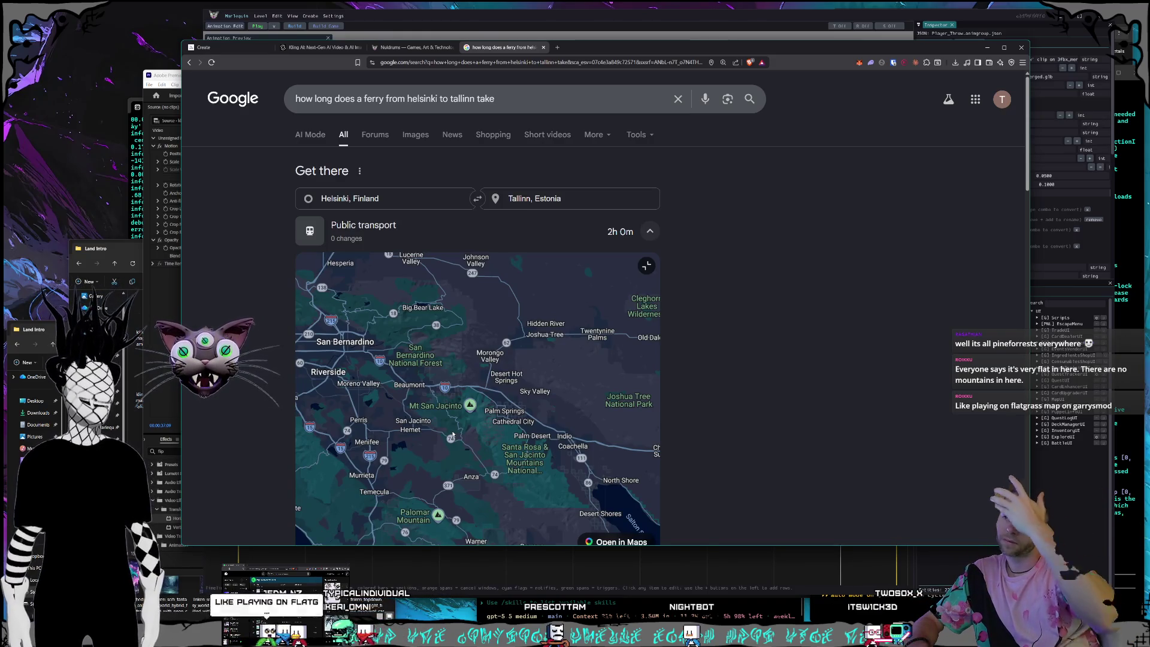
{"action": "left_click_drag", "start_coordinate": [458, 438], "coordinate": [484, 426]}
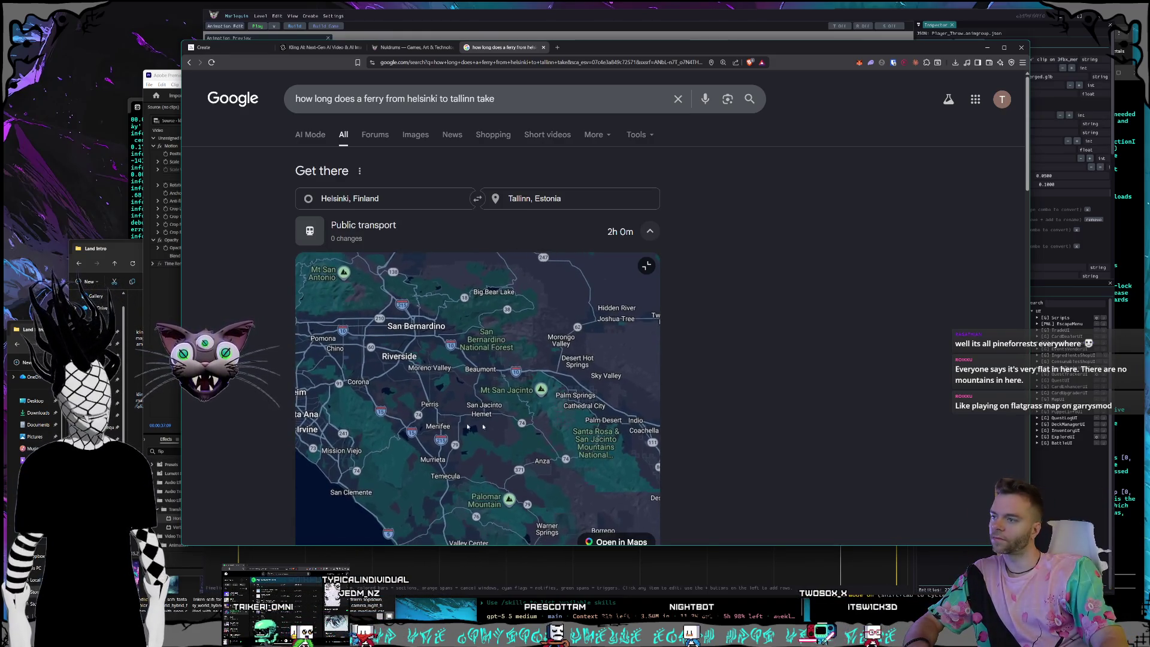
{"action": "scroll", "coordinate": [383, 408], "scroll_direction": "up", "scroll_amount": 2}
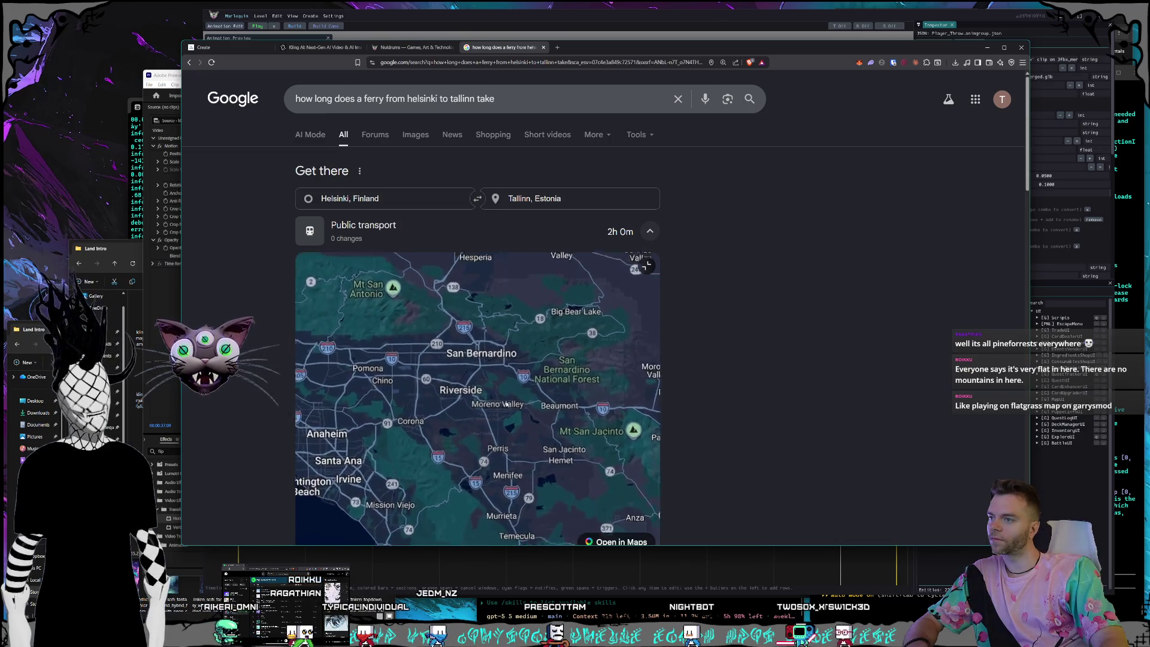
{"action": "scroll", "coordinate": [521, 382], "scroll_direction": "up", "scroll_amount": 3}
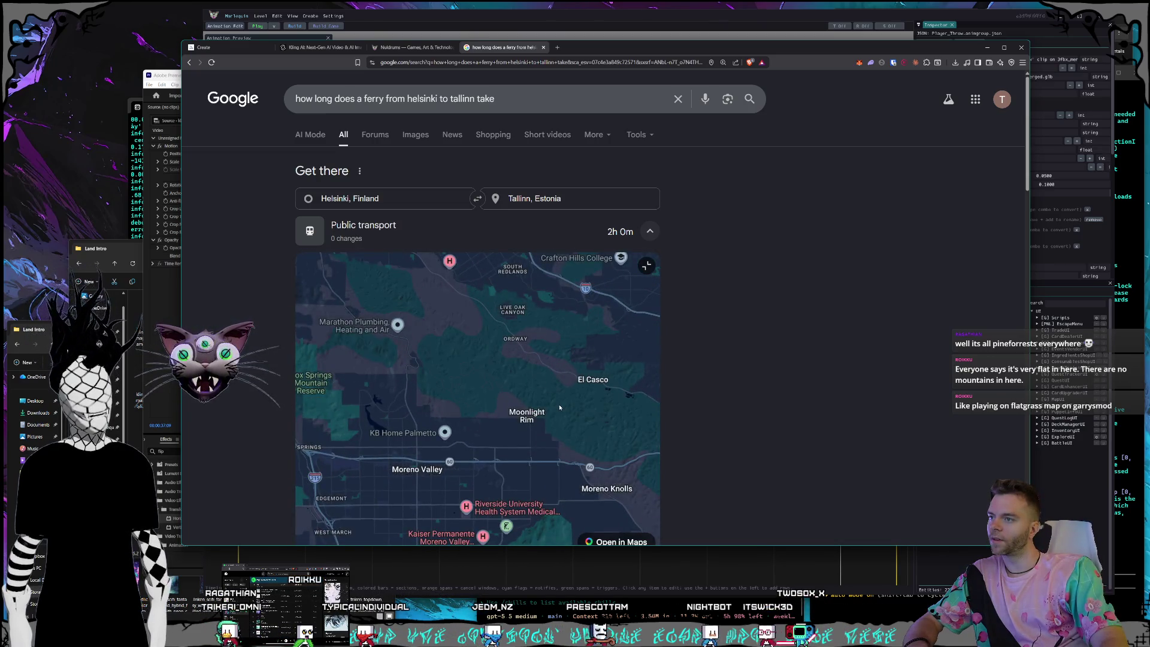
{"action": "mouse_move", "coordinate": [569, 413]}
{"action": "left_mouse_down"}
{"action": "mouse_move", "coordinate": [580, 455]}
{"action": "mouse_move", "coordinate": [343, 385]}
{"action": "left_mouse_up"}
{"action": "left_click_drag", "start_coordinate": [492, 457], "coordinate": [447, 373]}
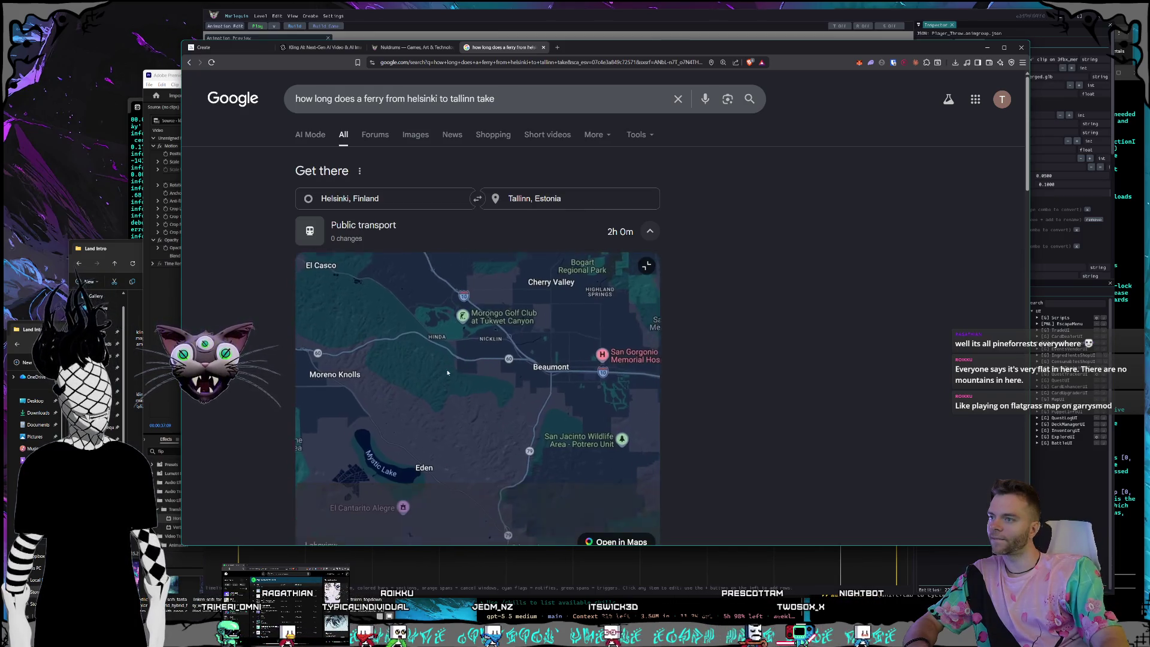
{"action": "mouse_move", "coordinate": [599, 455]}
{"action": "left_mouse_down"}
{"action": "mouse_move", "coordinate": [565, 411]}
{"action": "mouse_move", "coordinate": [458, 409]}
{"action": "mouse_move", "coordinate": [348, 378]}
{"action": "left_mouse_up"}
{"action": "left_click_drag", "start_coordinate": [539, 431], "coordinate": [437, 398]}
{"action": "left_click_drag", "start_coordinate": [528, 438], "coordinate": [420, 406]}
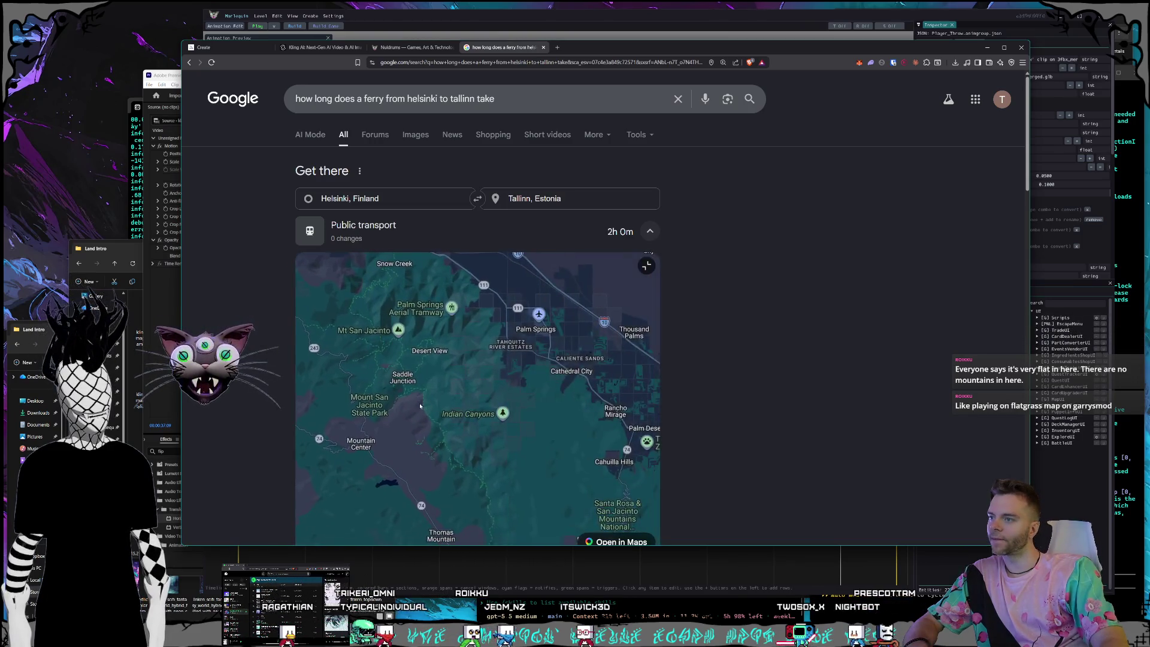
{"action": "scroll", "coordinate": [420, 406], "scroll_direction": "down", "scroll_amount": 2}
{"action": "mouse_move", "coordinate": [423, 455]}
{"action": "left_mouse_down"}
{"action": "mouse_move", "coordinate": [439, 394]}
{"action": "mouse_move", "coordinate": [462, 427]}
{"action": "mouse_move", "coordinate": [500, 410]}
{"action": "left_mouse_up"}
{"action": "scroll", "coordinate": [440, 393], "scroll_direction": "down", "scroll_amount": 2}
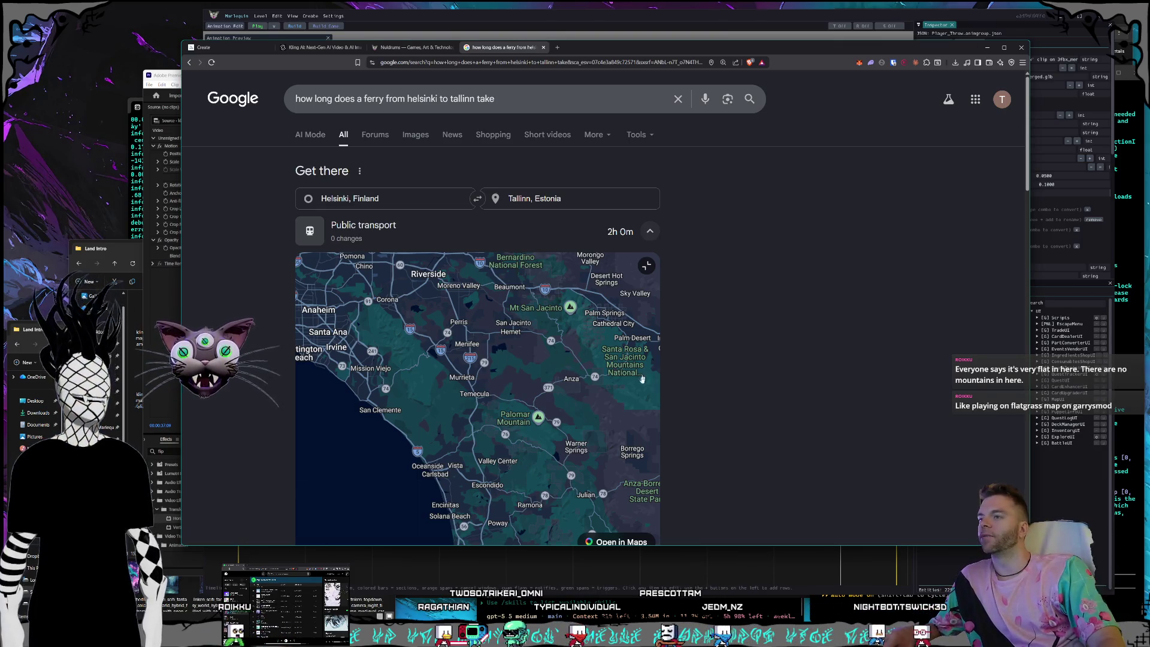
{"action": "scroll", "coordinate": [605, 382], "scroll_direction": "down", "scroll_amount": 3}
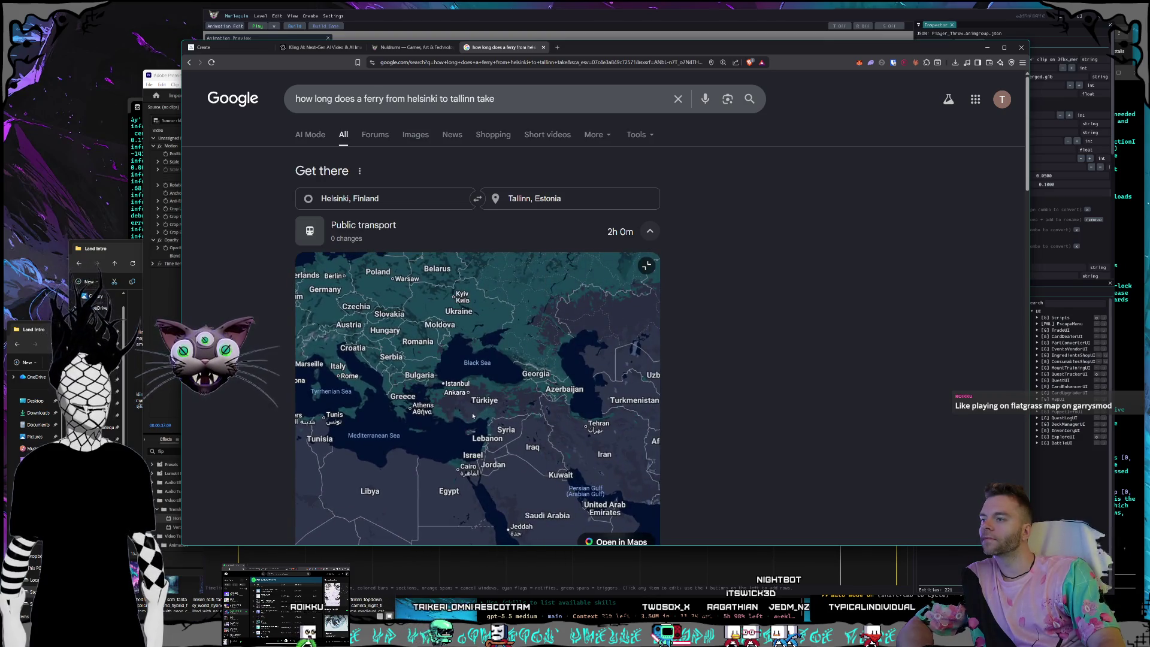
Pan and zoom the map across Finland and the Kvarken to centre it on Vaasa.
{"action": "left_click_drag", "start_coordinate": [472, 416], "coordinate": [464, 429]}
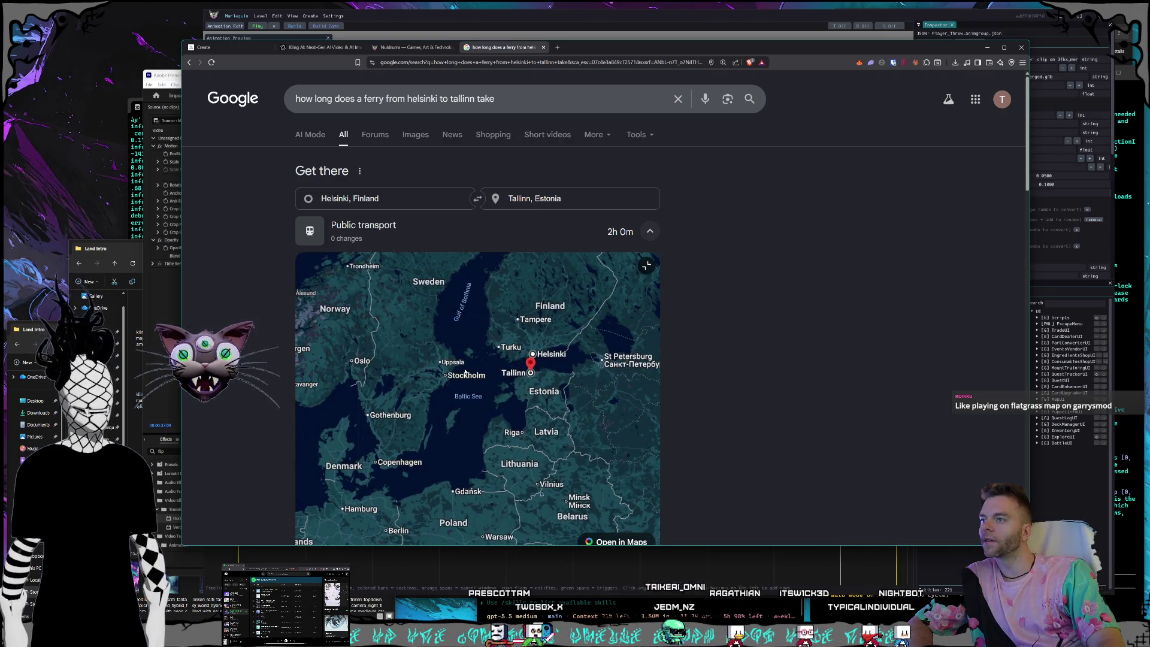
{"action": "scroll", "coordinate": [465, 371], "scroll_direction": "up", "scroll_amount": 2}
{"action": "left_click_drag", "start_coordinate": [465, 371], "coordinate": [461, 465]}
{"action": "scroll", "coordinate": [478, 316], "scroll_direction": "up", "scroll_amount": 5}
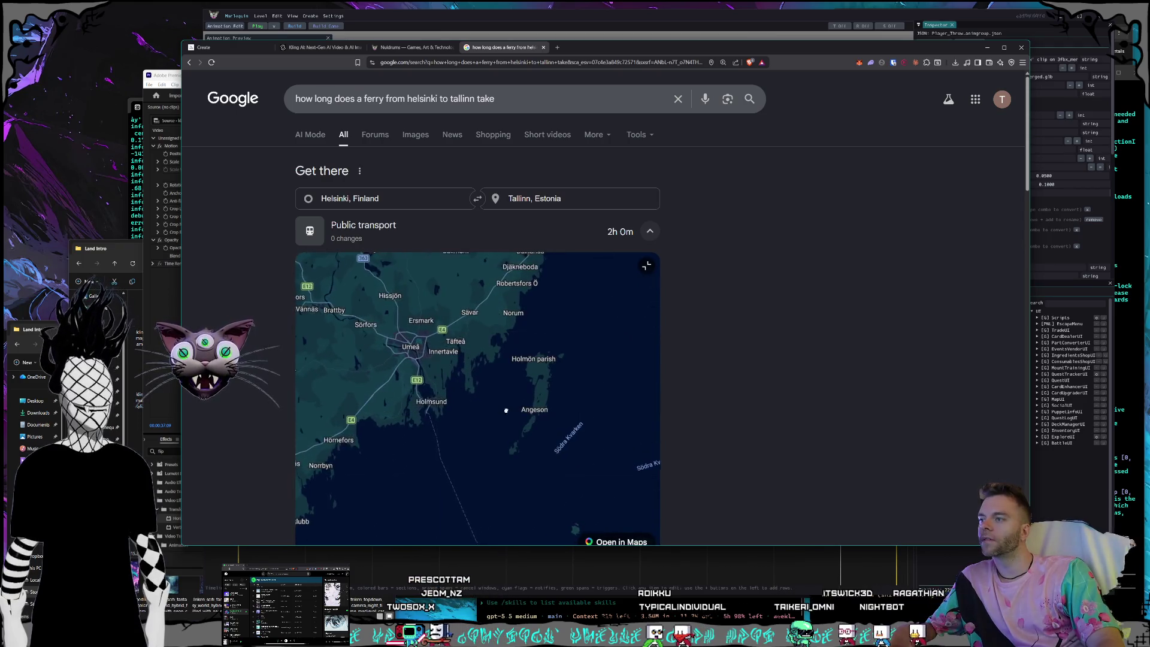
{"action": "left_click_drag", "start_coordinate": [506, 410], "coordinate": [432, 432]}
{"action": "left_click_drag", "start_coordinate": [623, 353], "coordinate": [555, 375]}
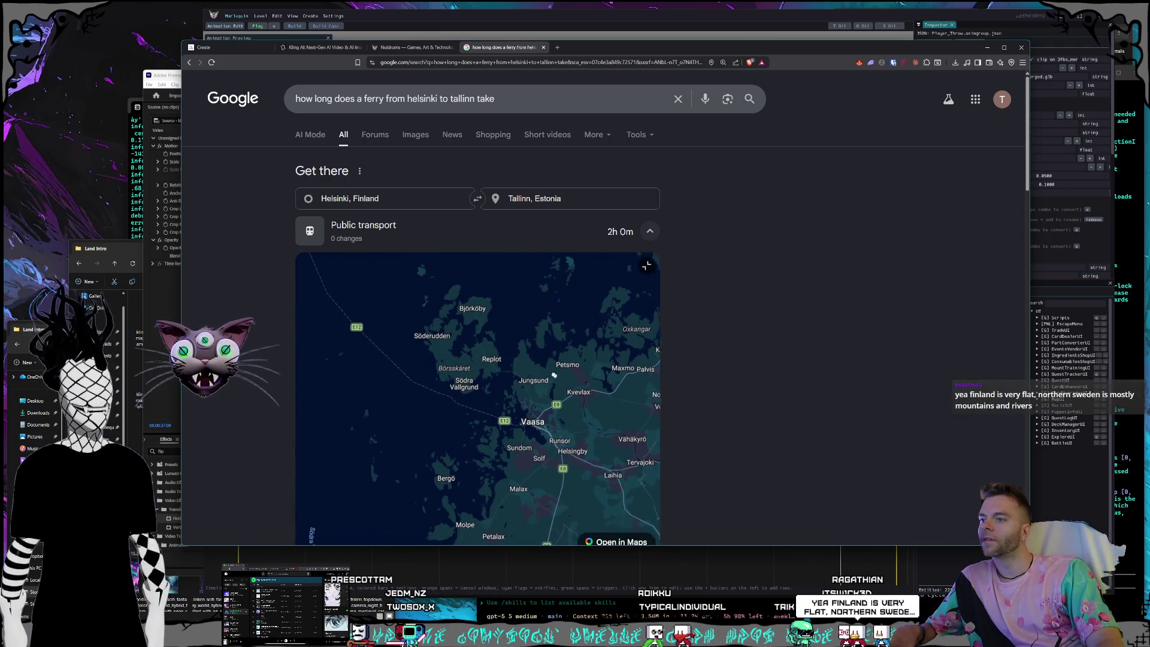
{"action": "scroll", "coordinate": [554, 375], "scroll_direction": "up", "scroll_amount": 5}
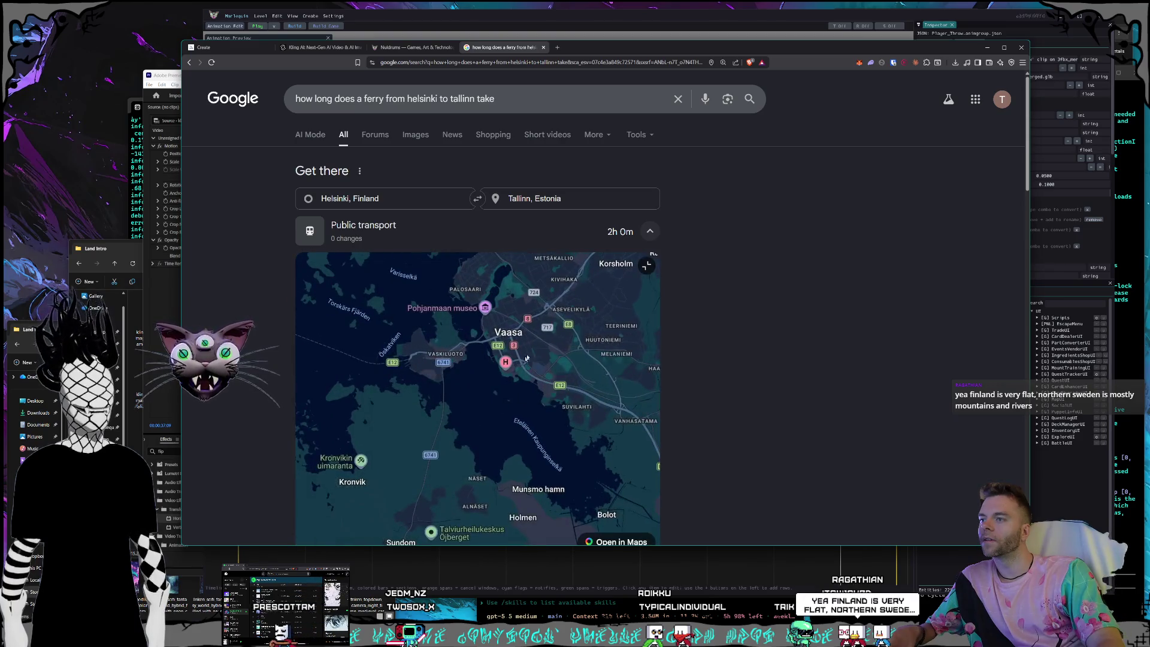
{"action": "scroll", "coordinate": [527, 358], "scroll_direction": "up", "scroll_amount": 2}
{"action": "mouse_move", "coordinate": [390, 408]}
{"action": "left_mouse_down"}
{"action": "mouse_move", "coordinate": [521, 399]}
{"action": "mouse_move", "coordinate": [420, 407]}
{"action": "left_mouse_up"}
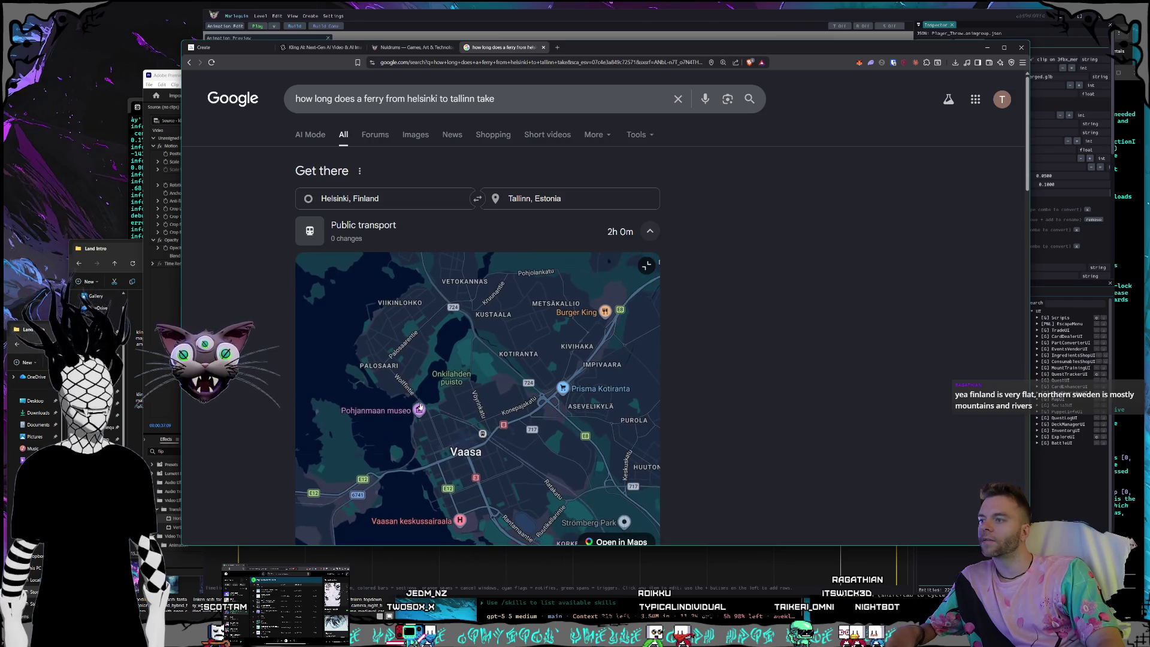
Zoom the Helsinki–Tallinn transit map in on central Vaasa's streets.
{"action": "scroll", "coordinate": [425, 411], "scroll_direction": "up", "scroll_amount": 2}
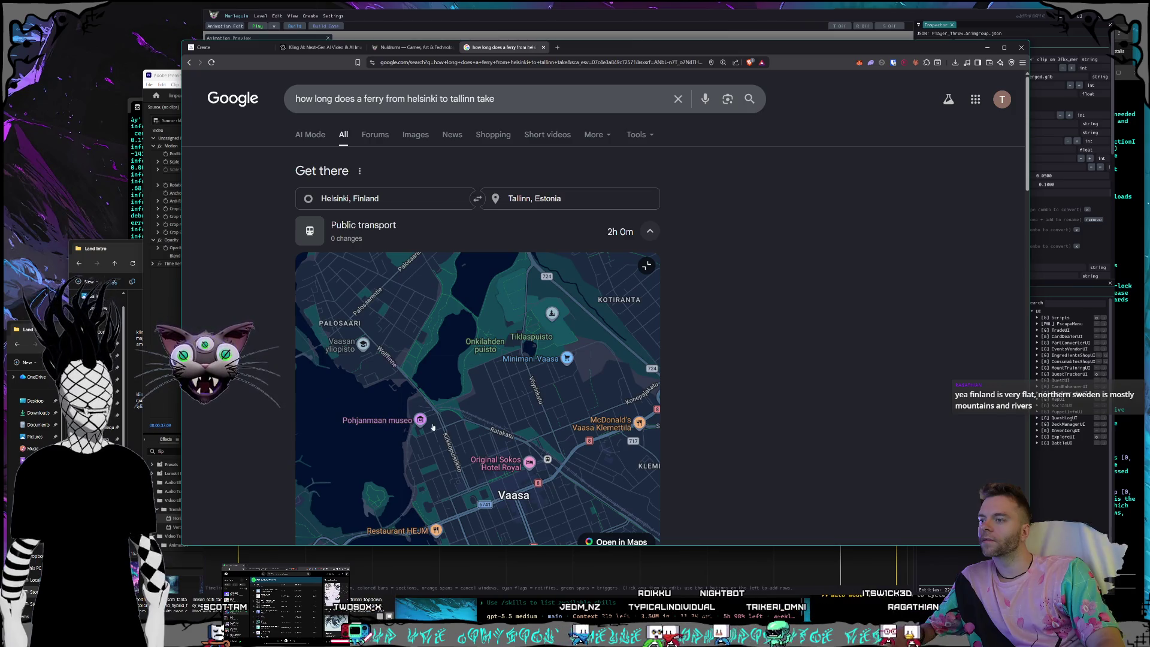
{"action": "scroll", "coordinate": [429, 442], "scroll_direction": "up", "scroll_amount": 2}
{"action": "scroll", "coordinate": [428, 442], "scroll_direction": "up", "scroll_amount": 2}
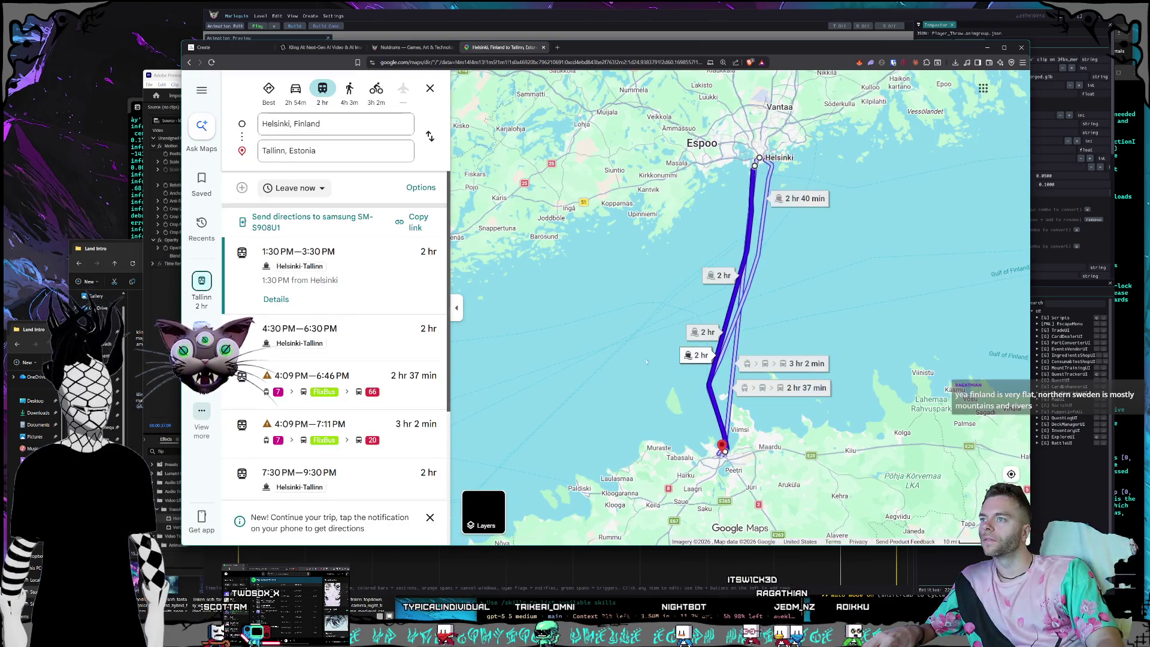
{"action": "scroll", "coordinate": [697, 442], "scroll_direction": "down", "scroll_amount": 5}
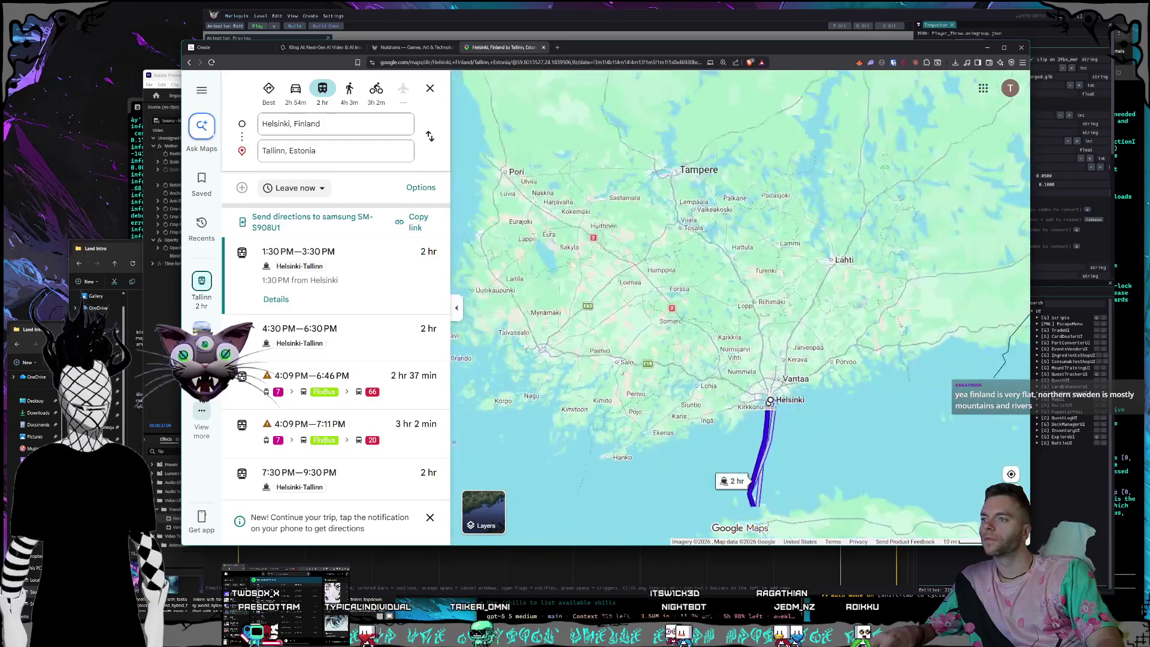
{"action": "scroll", "coordinate": [628, 341], "scroll_direction": "up", "scroll_amount": 3}
{"action": "scroll", "coordinate": [628, 341], "scroll_direction": "up", "scroll_amount": 10}
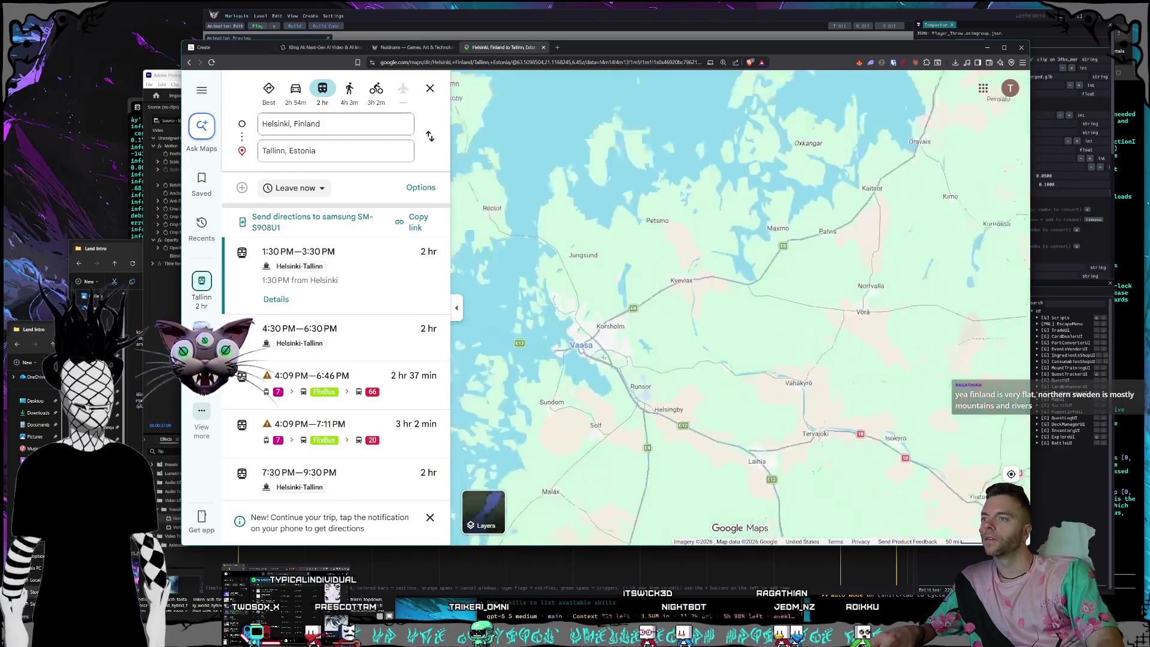
{"action": "scroll", "coordinate": [652, 378], "scroll_direction": "up", "scroll_amount": 3}
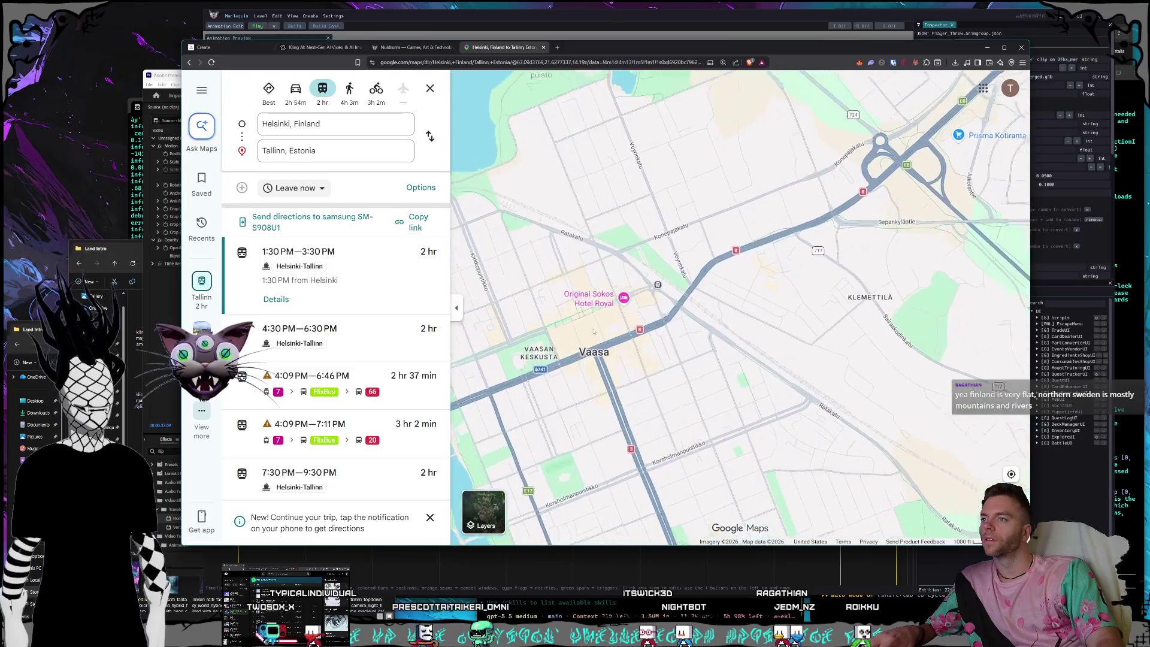
{"action": "scroll", "coordinate": [629, 348], "scroll_direction": "up", "scroll_amount": 3}
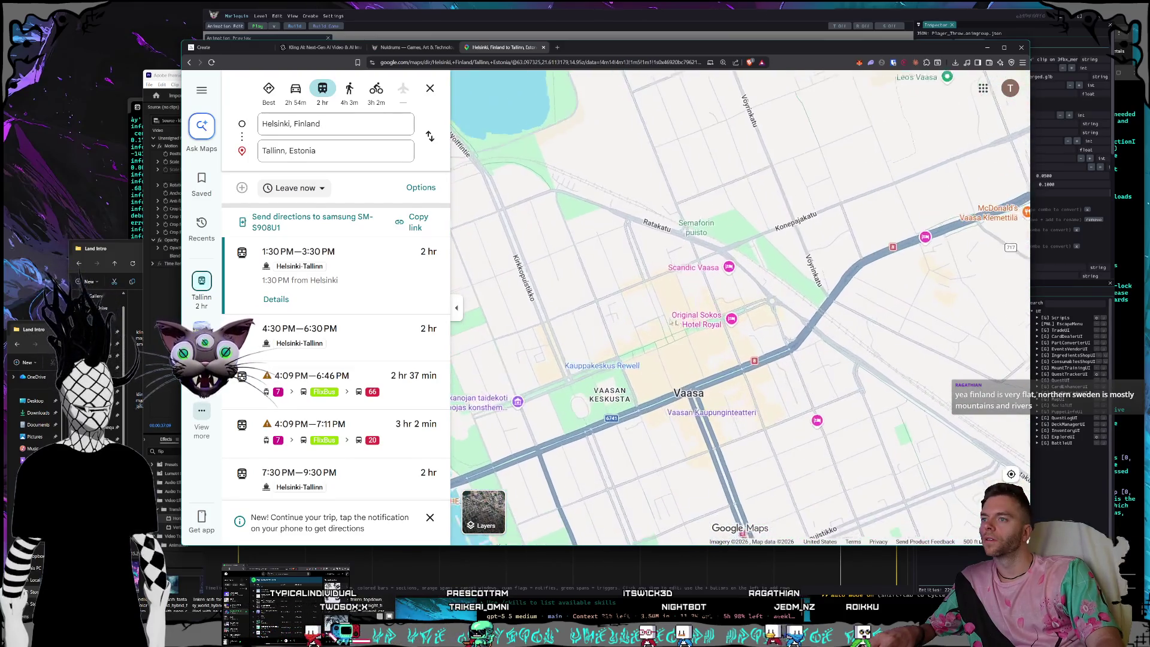
{"action": "left_click", "coordinate": [719, 325]}
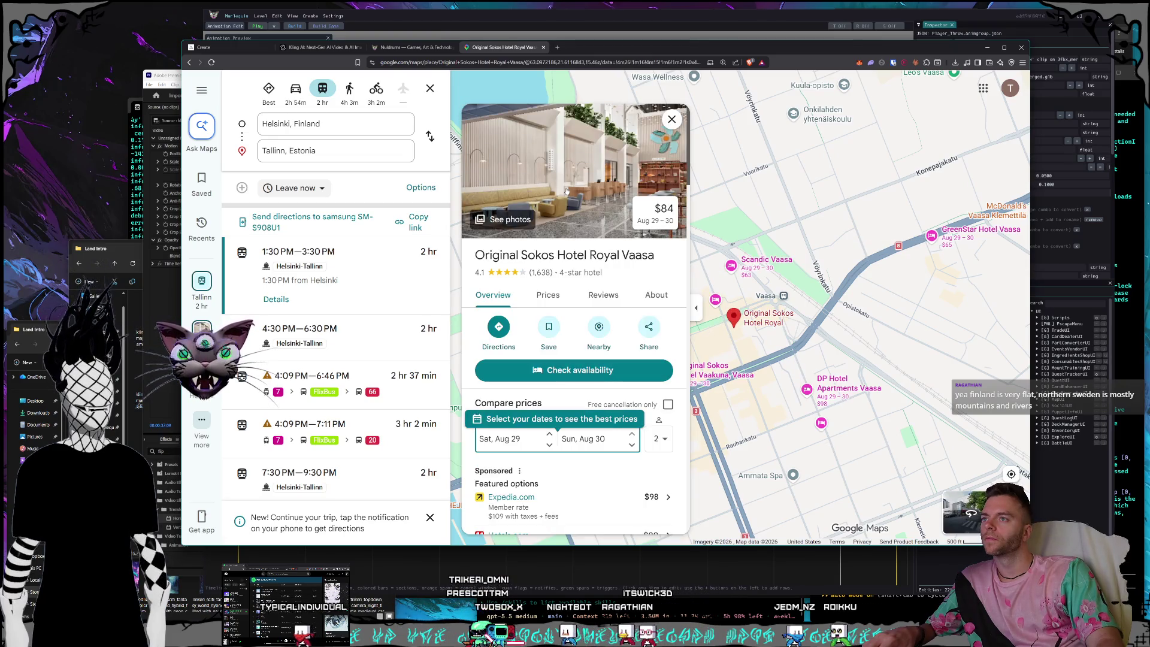
{"action": "left_click", "coordinate": [567, 191]}
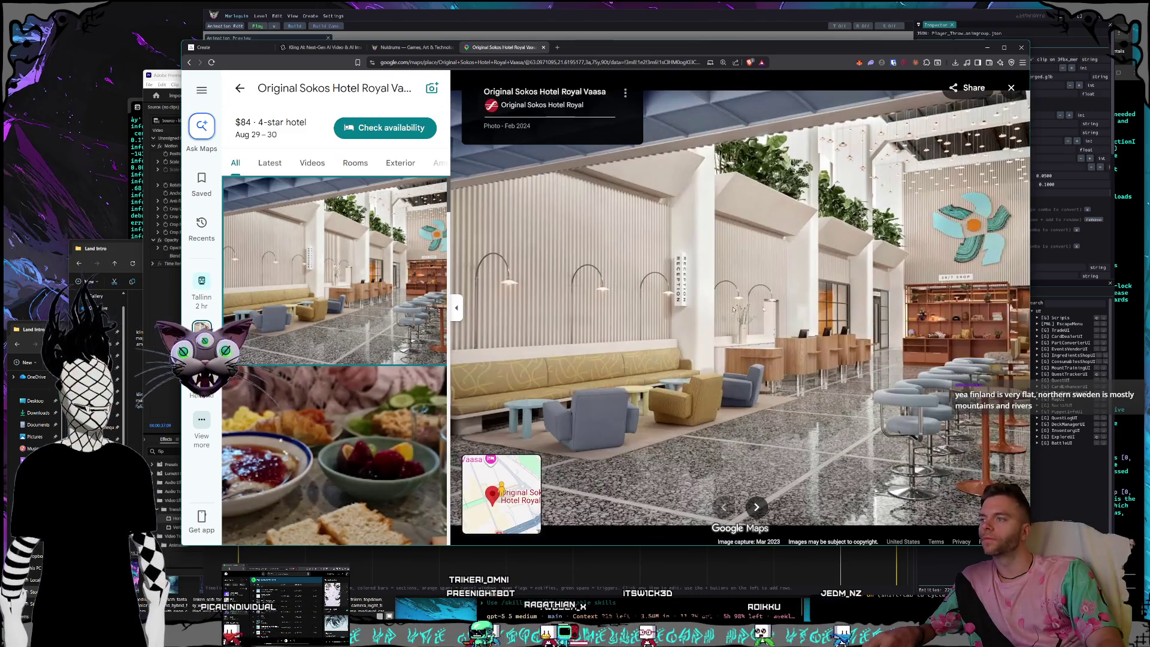
{"action": "key", "text": "Right"}
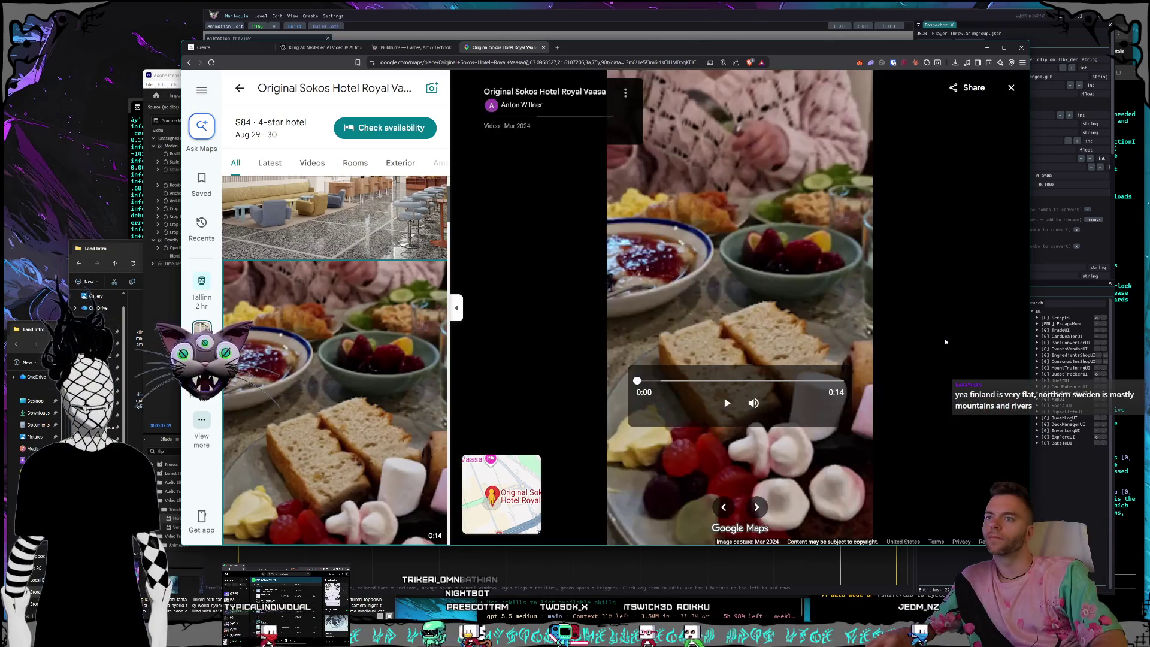
{"action": "key", "text": "Right"}
{"action": "key", "text": "Right"}
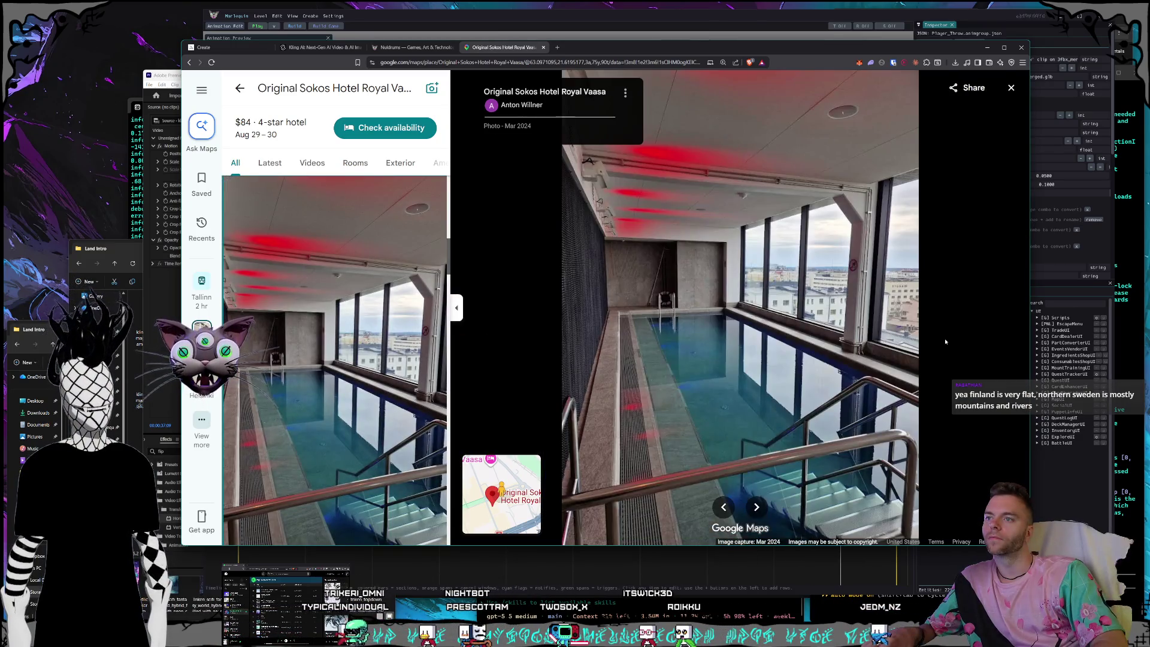
{"action": "key", "text": "Right"}
{"action": "key", "text": "Right"}
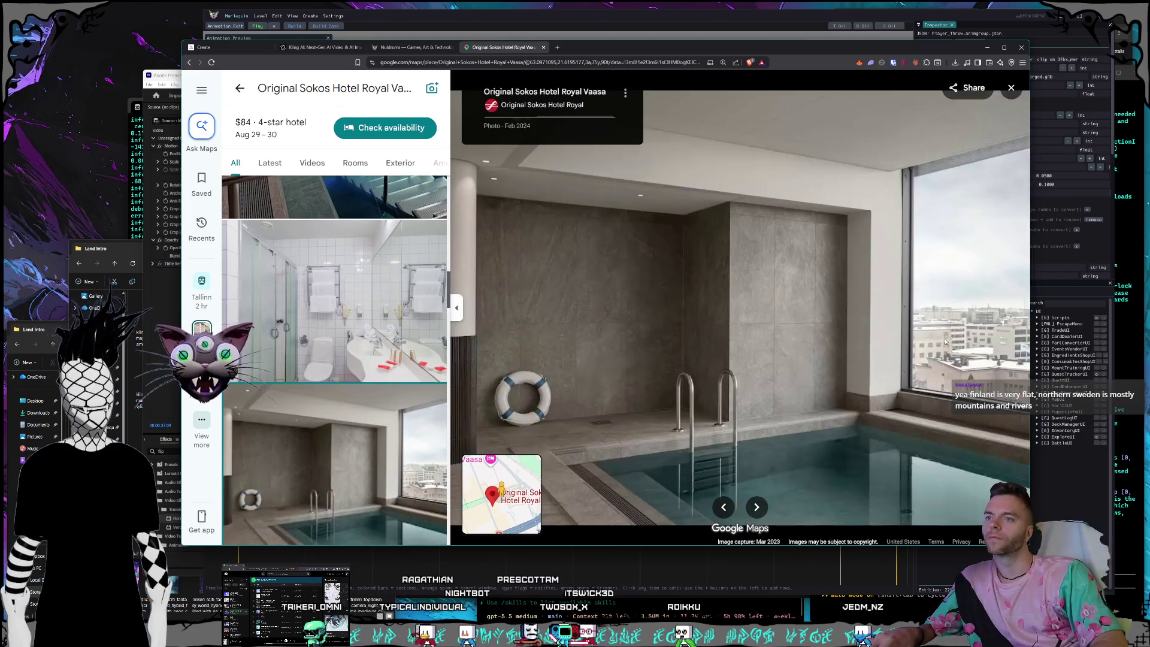
{"action": "key", "text": "Right"}
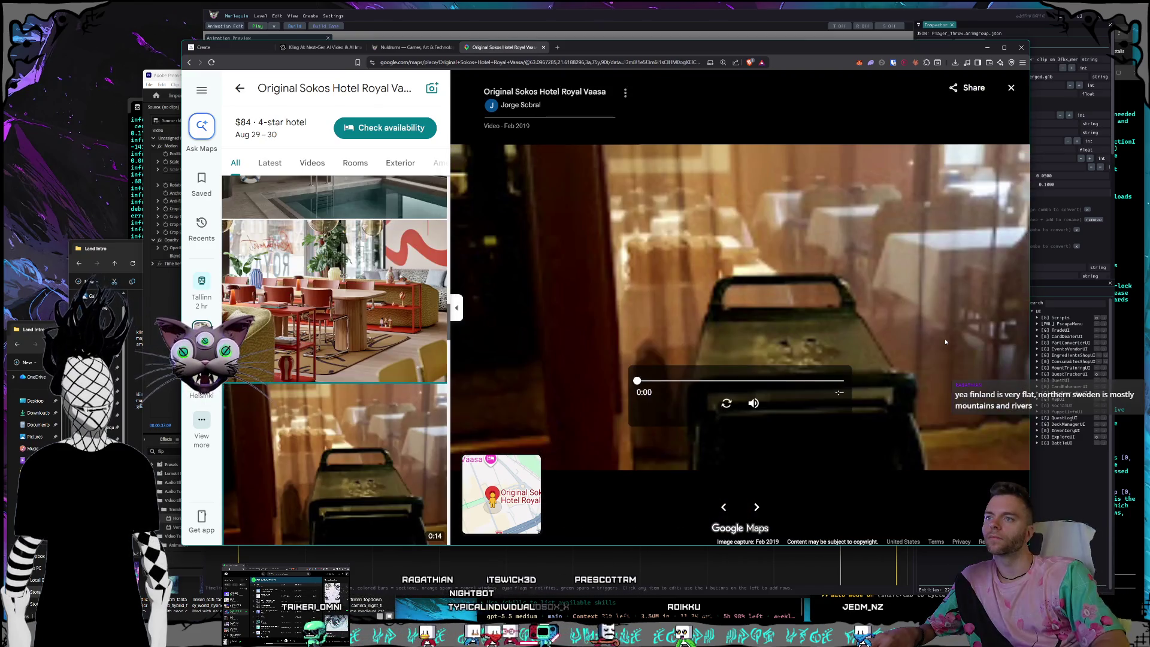
{"action": "left_click", "coordinate": [1011, 87]}
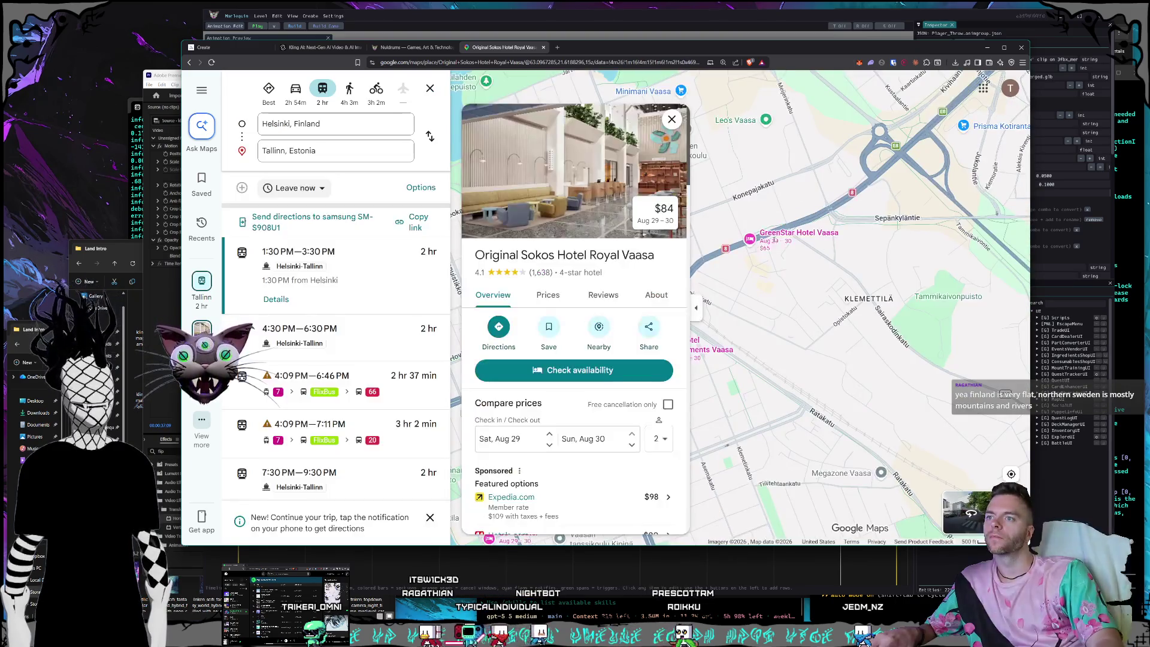
{"action": "left_click", "coordinate": [672, 119]}
{"action": "scroll", "coordinate": [718, 312], "scroll_direction": "down", "scroll_amount": 4}
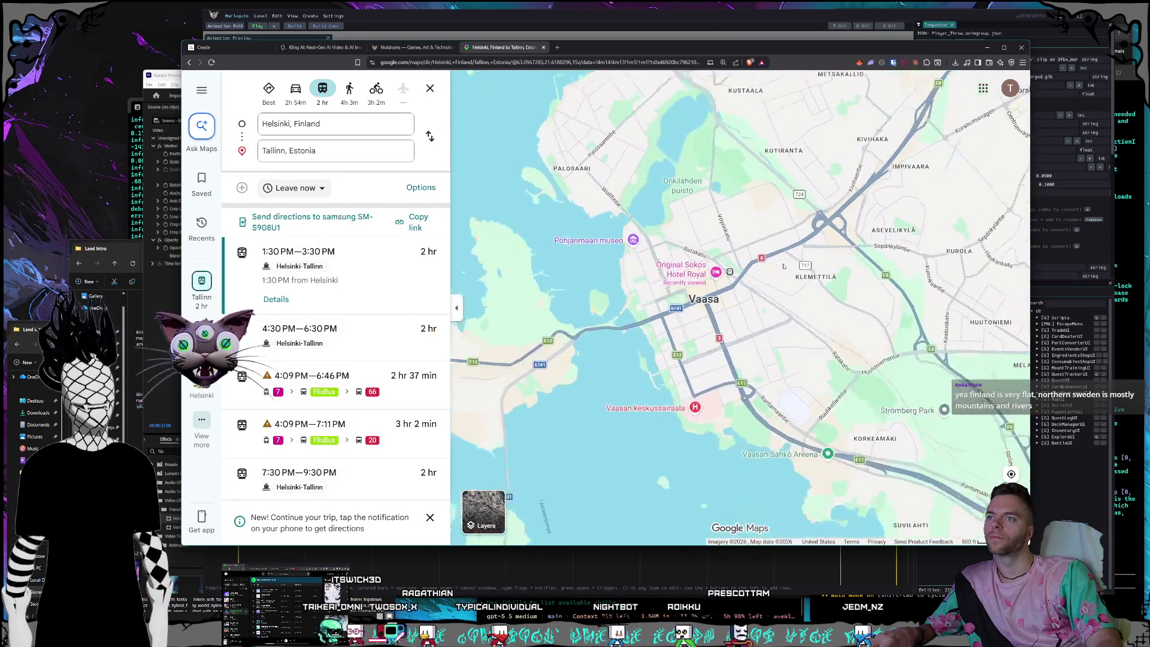
Zoom the map in, pass over Pohjanmaan museo, and open the Kuntsi Museum of Modern Art's details.
{"action": "scroll", "coordinate": [718, 312], "scroll_direction": "up", "scroll_amount": 2}
{"action": "scroll", "coordinate": [718, 312], "scroll_direction": "up", "scroll_amount": 3}
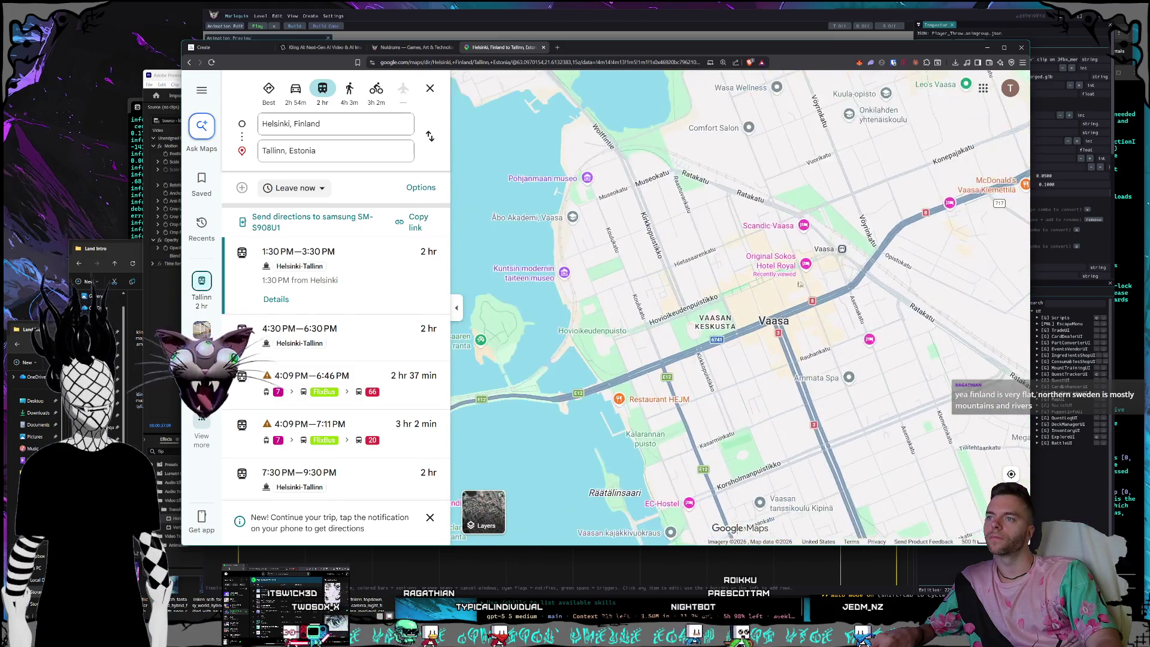
{"action": "left_click", "coordinate": [655, 215]}
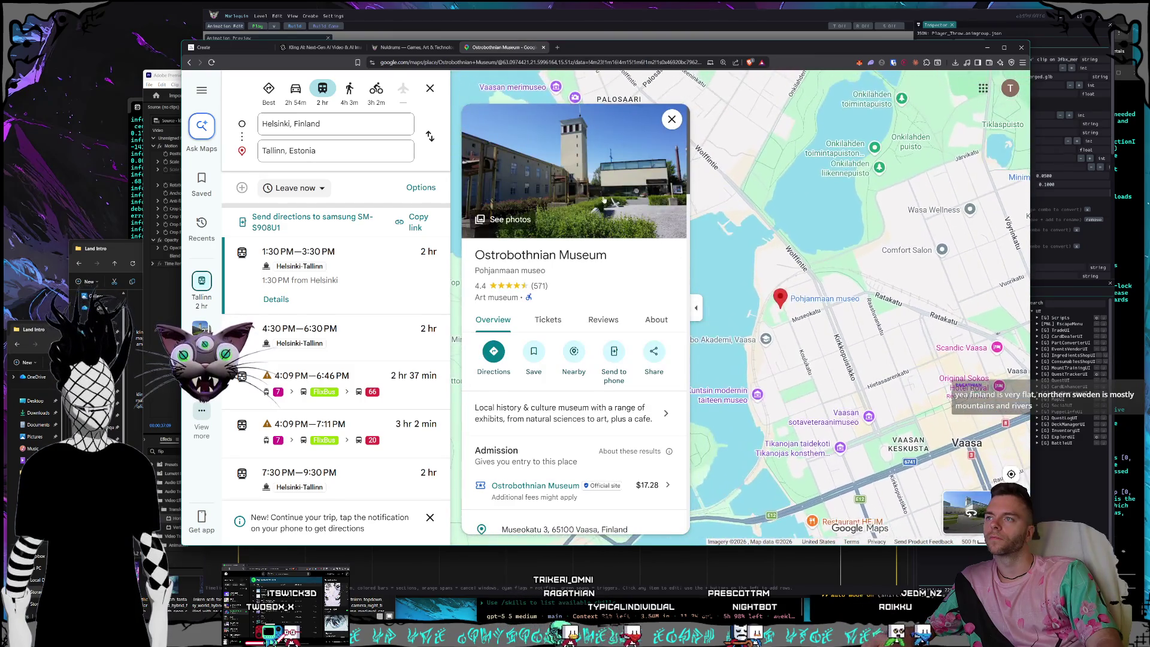
{"action": "left_click", "coordinate": [754, 372]}
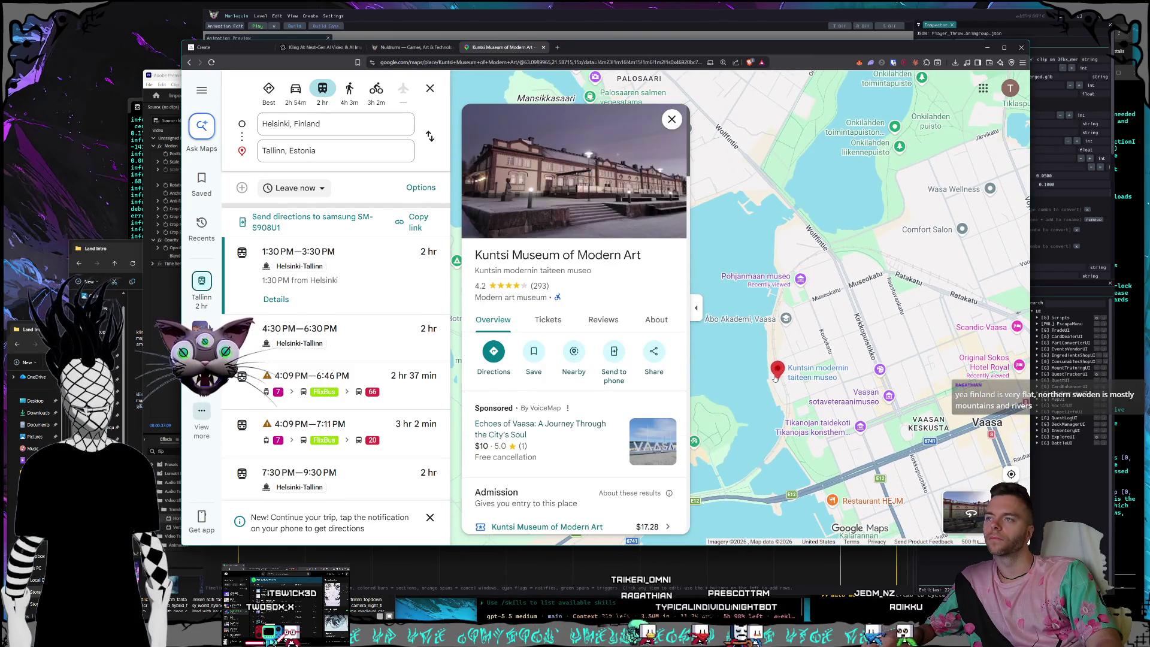
View the museum's photos full-screen, stepping past the video to the upstairs exhibition hall photo.
{"action": "left_click", "coordinate": [546, 178]}
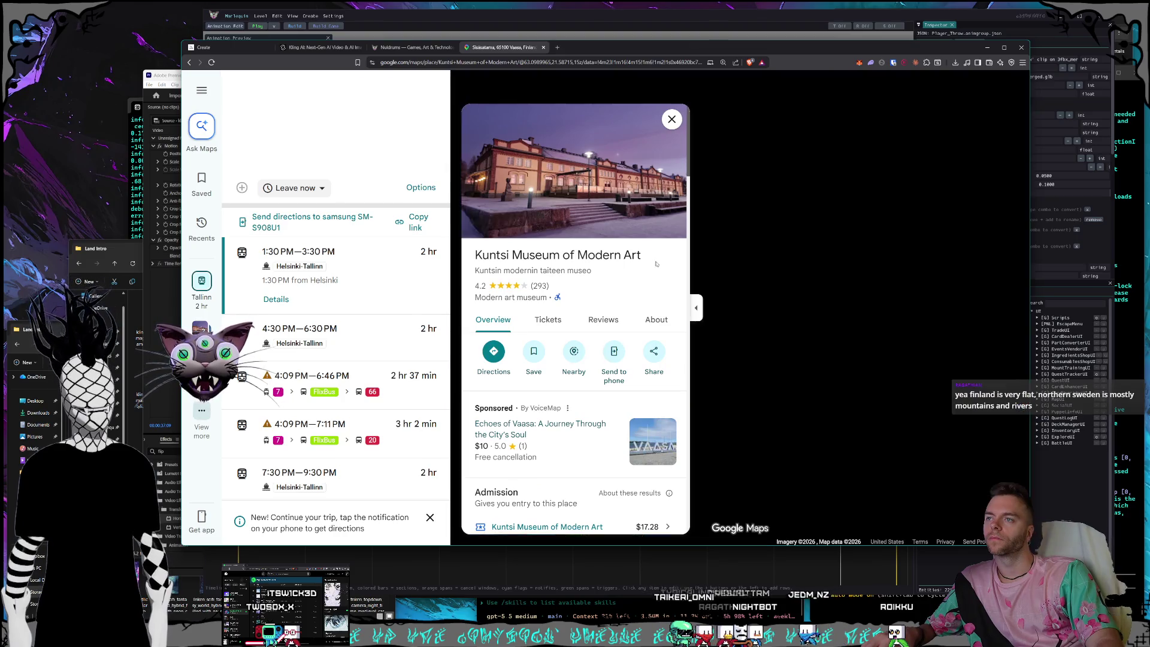
{"action": "key", "text": "Right"}
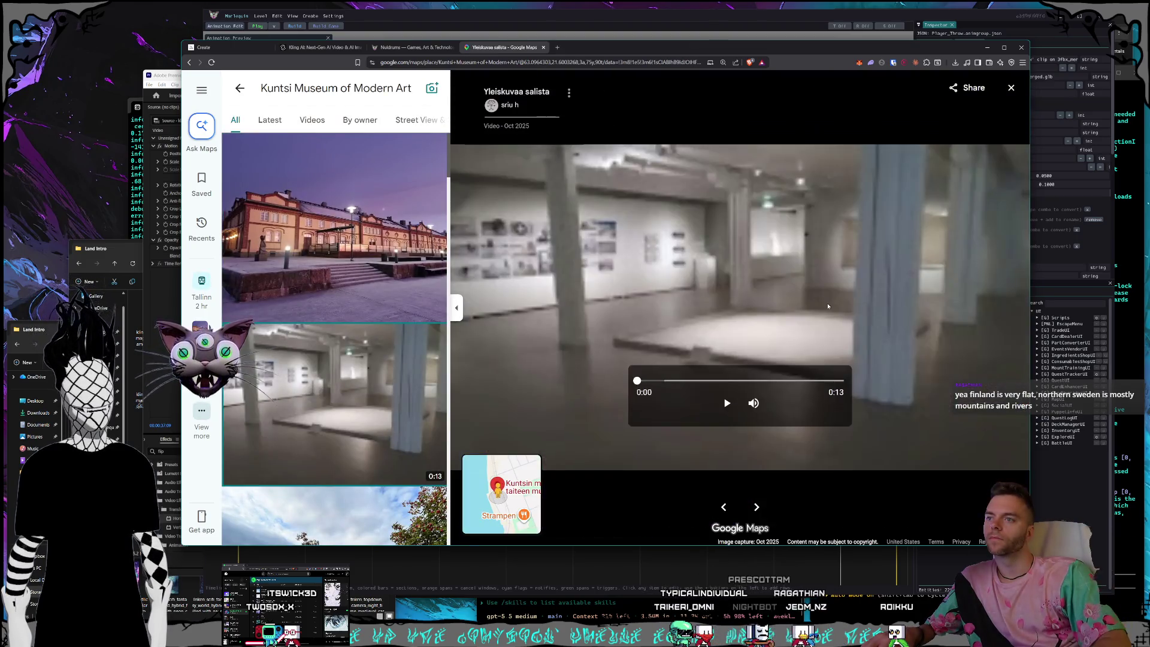
{"action": "key", "text": "Right"}
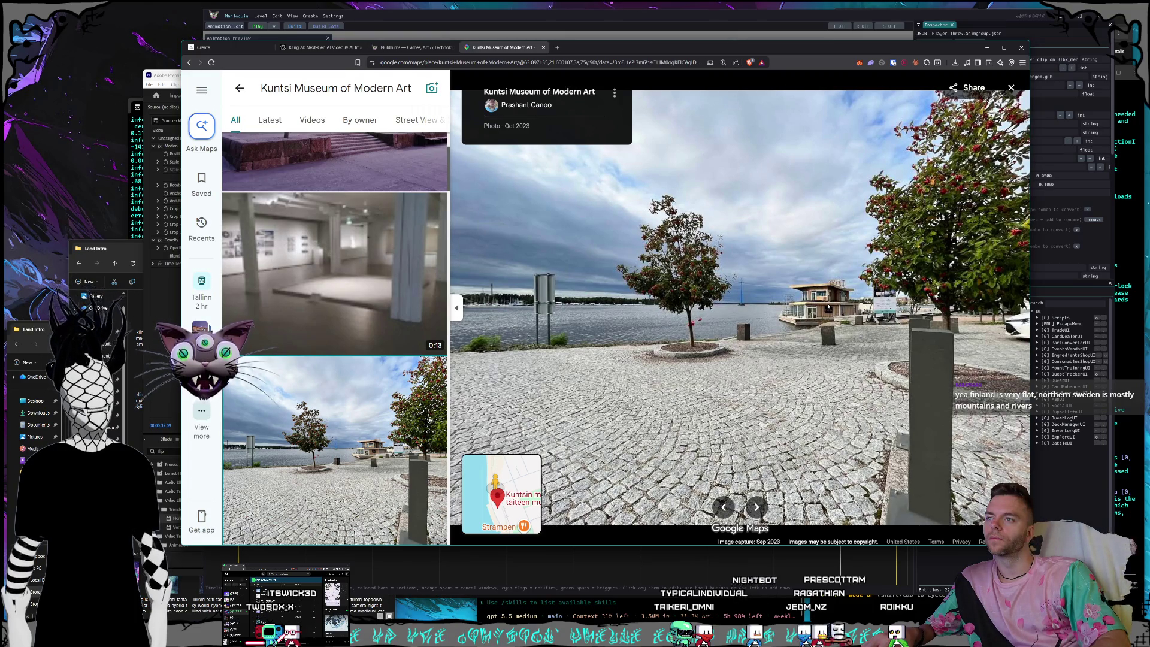
{"action": "key", "text": "Right"}
{"action": "key", "text": "Right"}
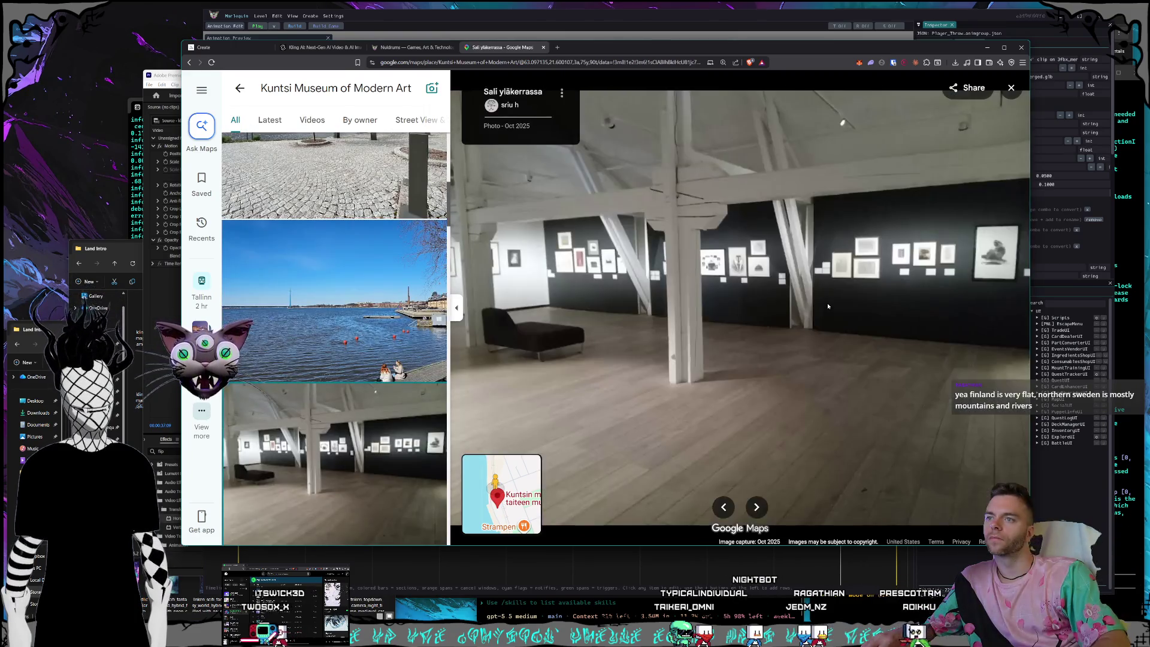
{"action": "key", "text": "Right"}
{"action": "key", "text": "Right"}
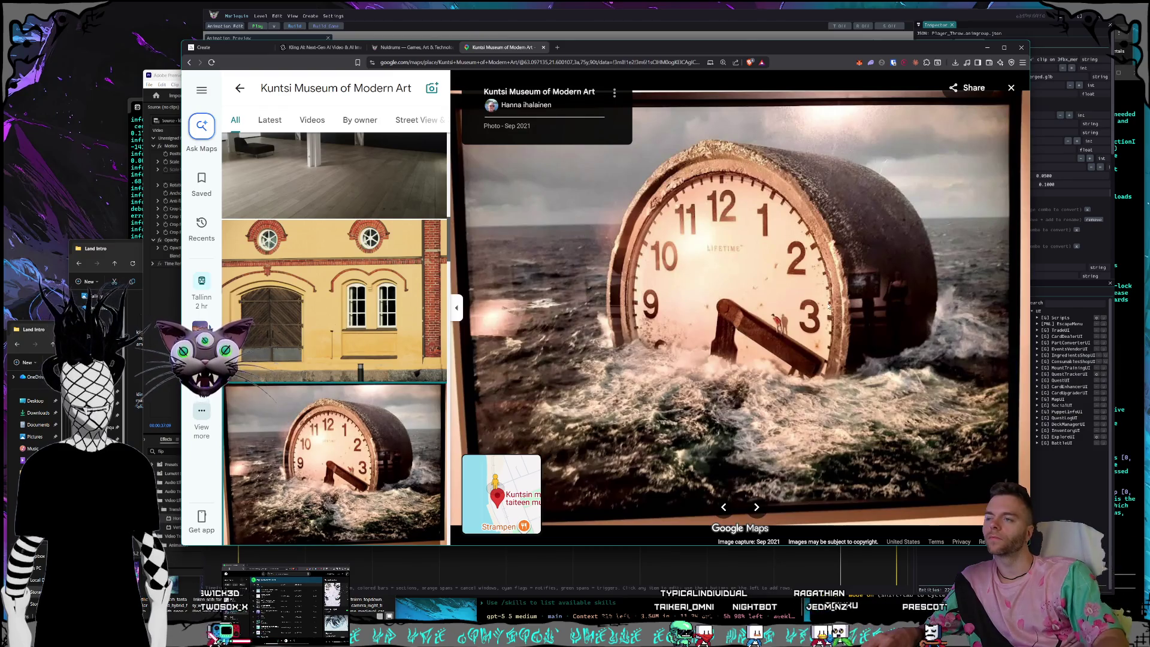
Close the Google Maps page and step through variations of the second fantasy group image.
{"action": "left_click", "coordinate": [544, 47]}
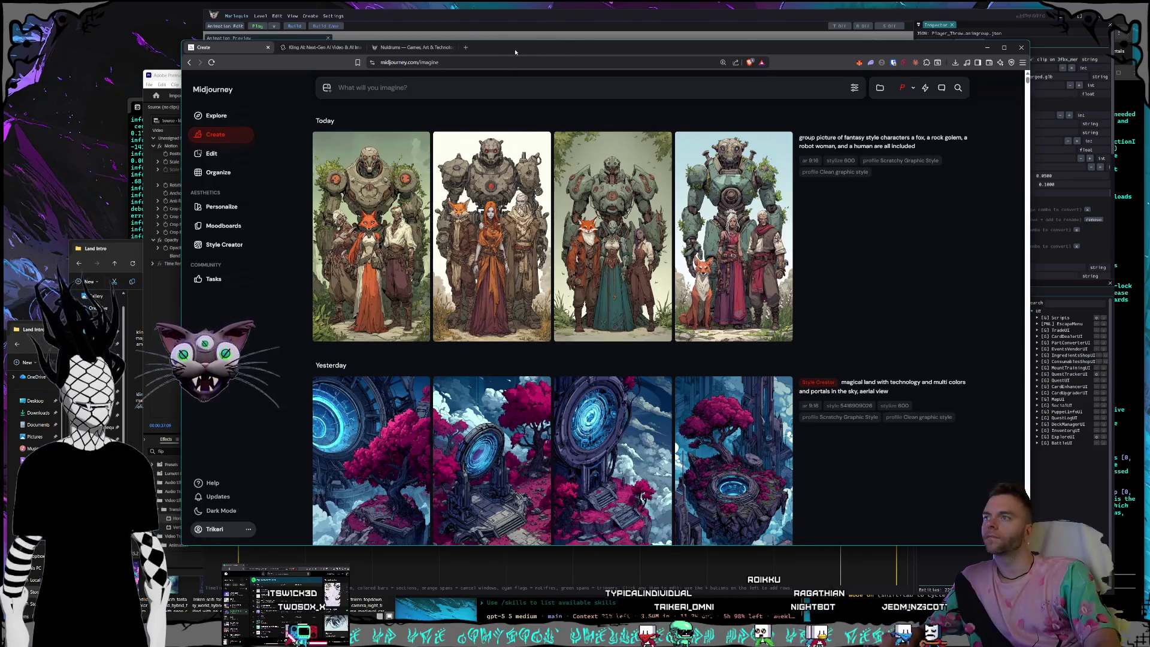
{"action": "left_click_drag", "start_coordinate": [515, 53], "coordinate": [517, 55]}
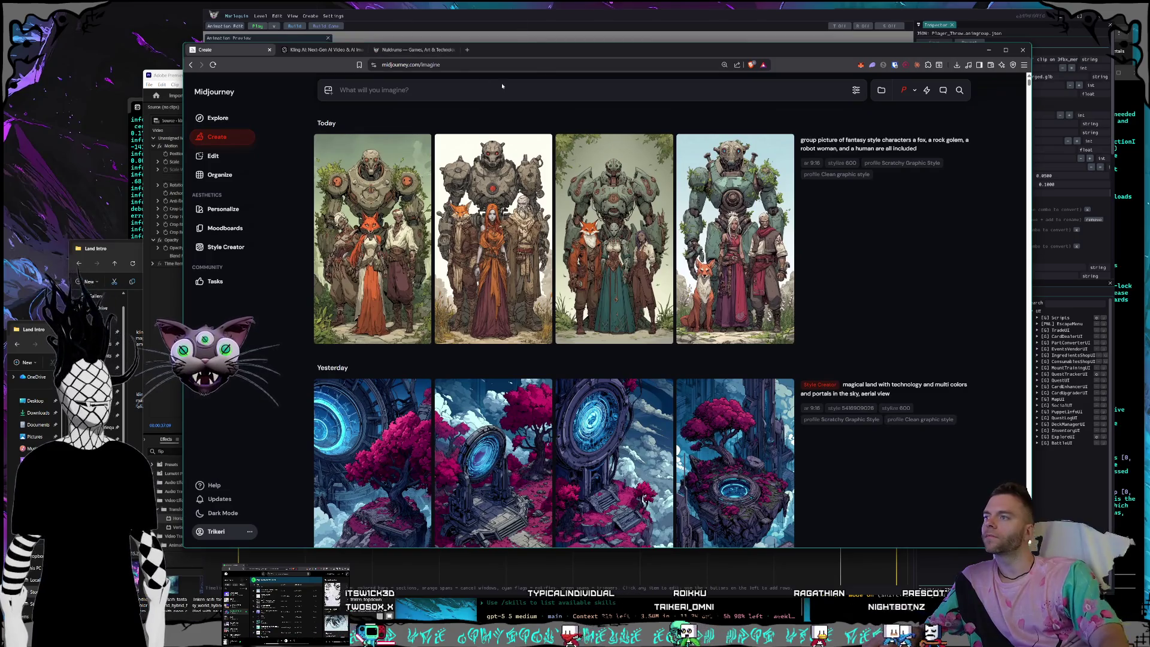
{"action": "left_click", "coordinate": [498, 240]}
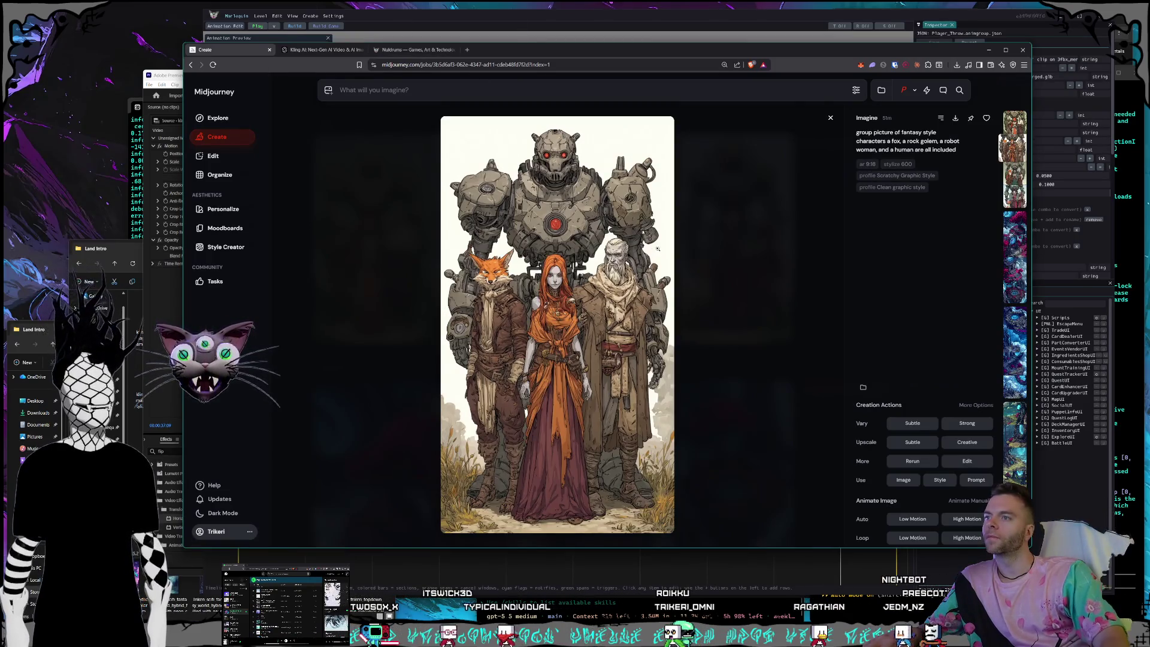
{"action": "key", "text": "Right"}
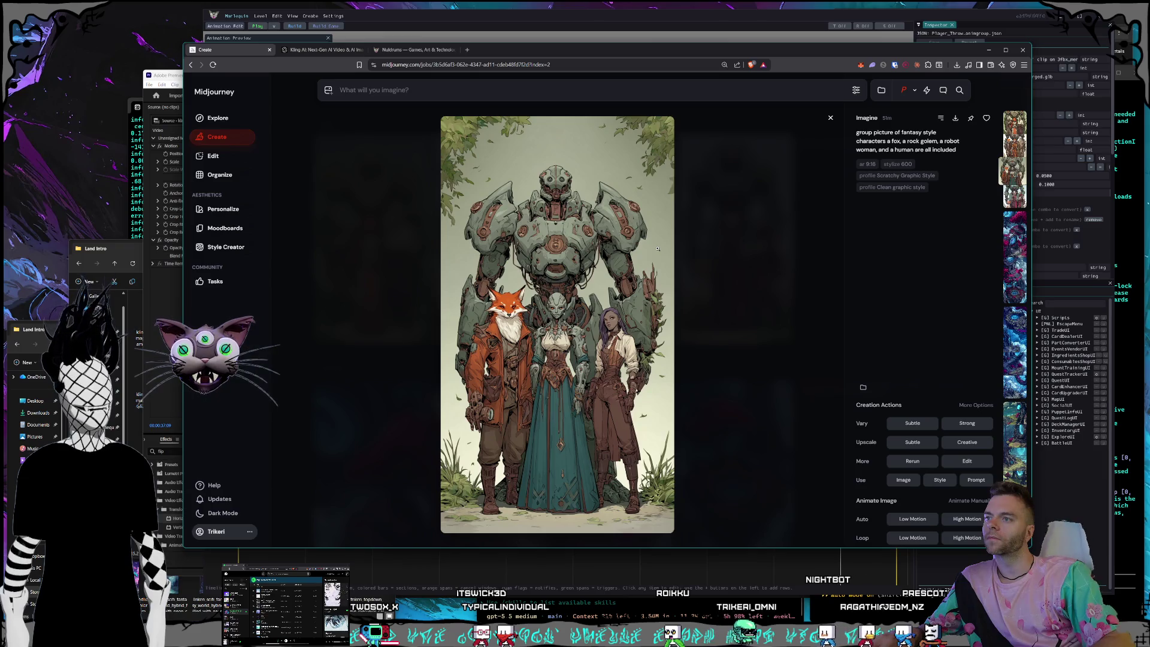
{"action": "key", "text": "Right"}
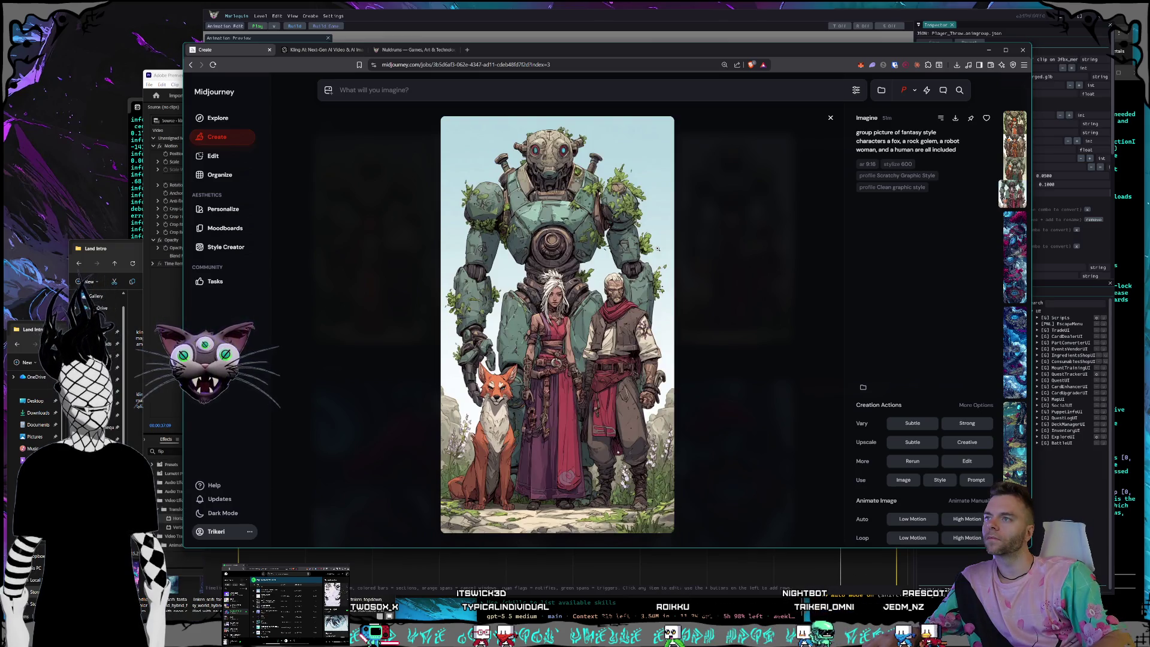
{"action": "key", "text": "Left"}
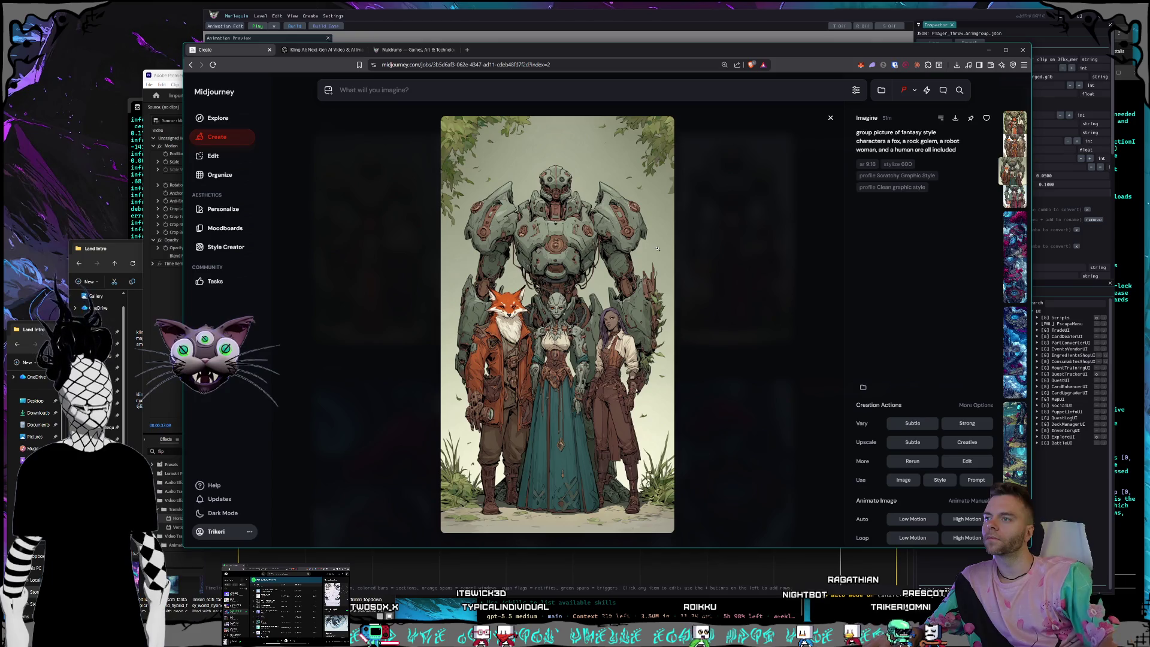
{"action": "key", "text": "Escape"}
Glance at the Kling AI and Nuldrums tabs, then return to the Midjourney image grid.
{"action": "key", "text": "ctrl+Tab"}
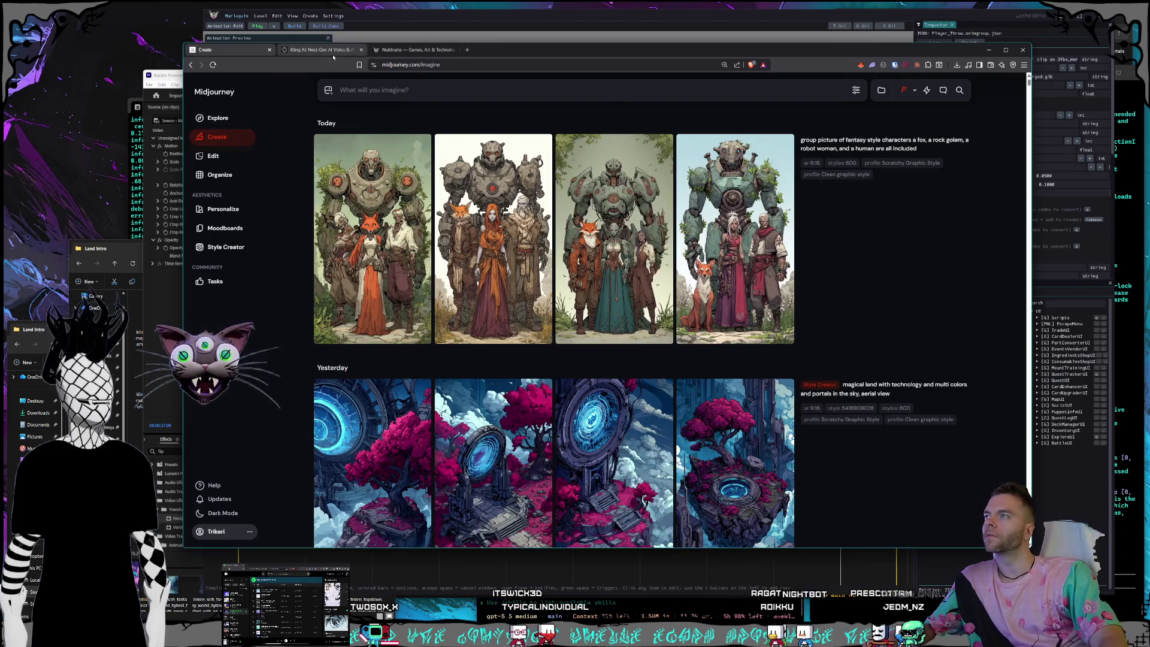
{"action": "left_click", "coordinate": [417, 51]}
{"action": "left_click", "coordinate": [346, 53]}
{"action": "left_click", "coordinate": [217, 52]}
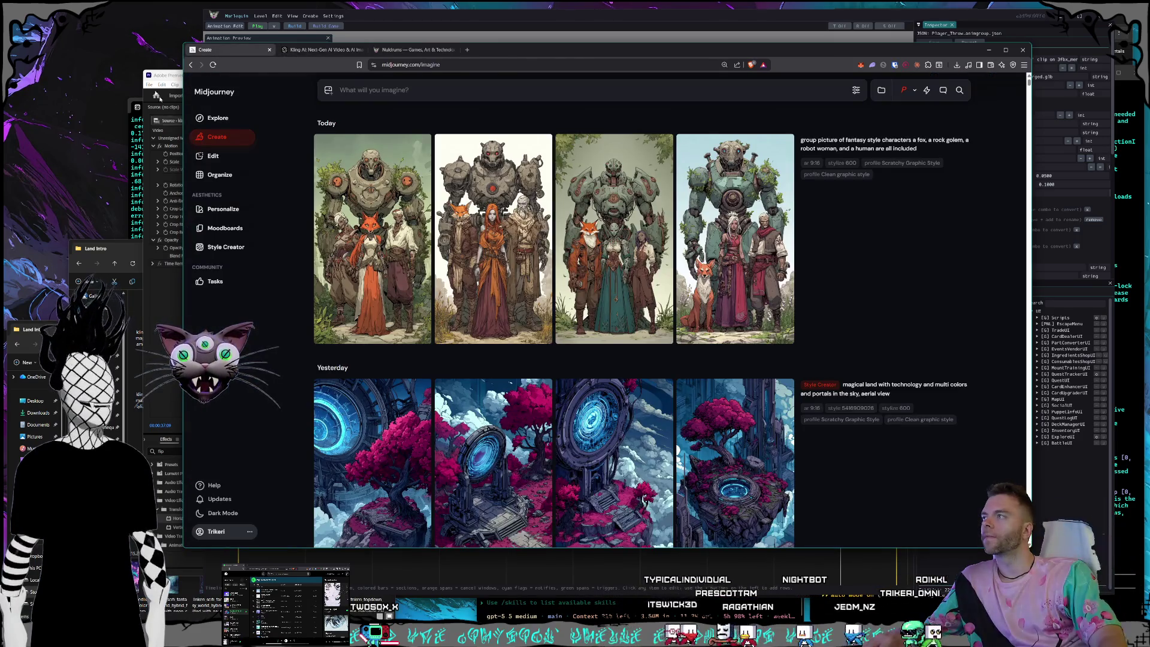
Bring the Adobe Premiere intro edit window in front of the Midjourney browser.
{"action": "left_click", "coordinate": [159, 77]}
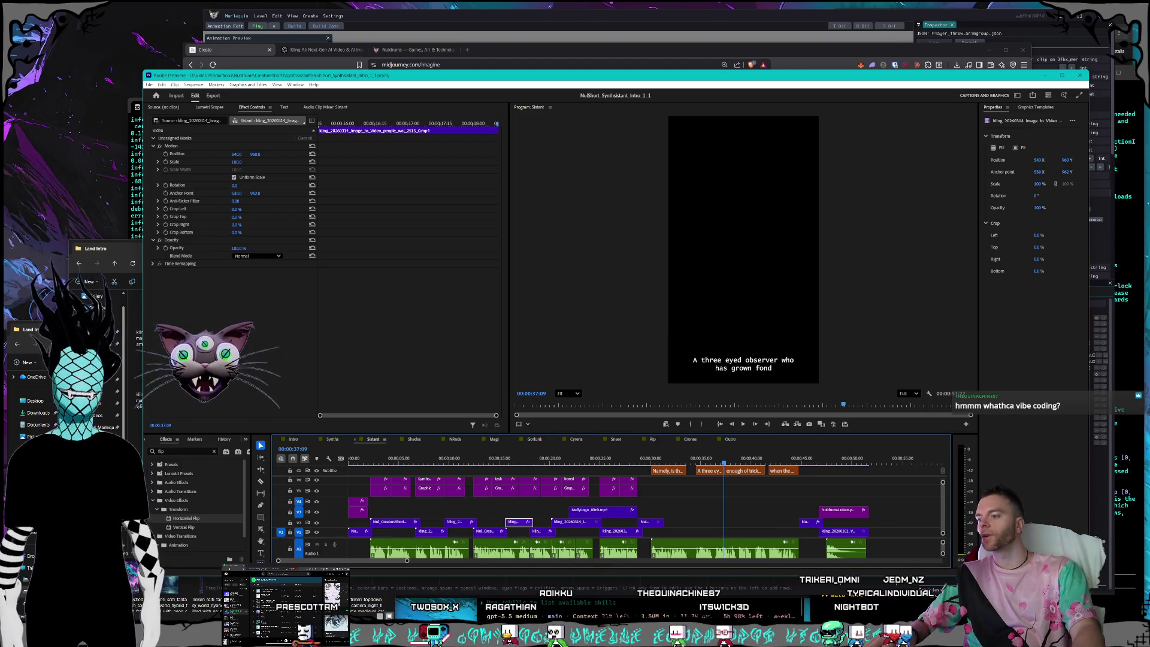
Check Claude's usage limits, look at the Claude Code session and game editor, then minimize the editor.
{"action": "key", "text": "alt+Tab"}
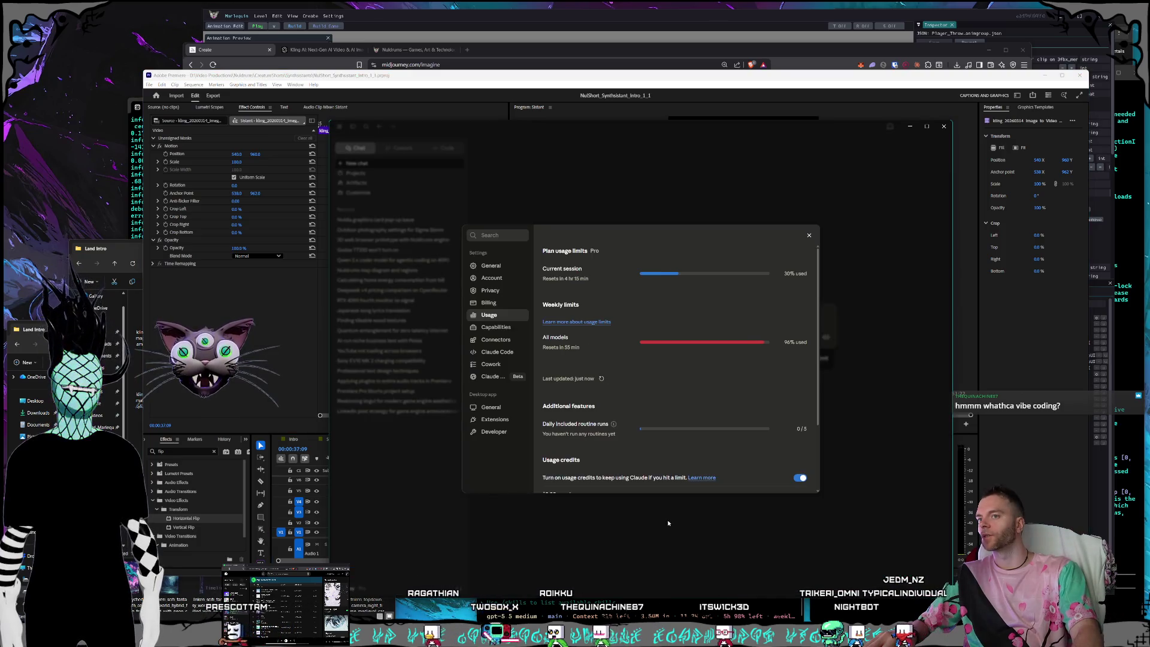
{"action": "key", "text": "alt+Tab"}
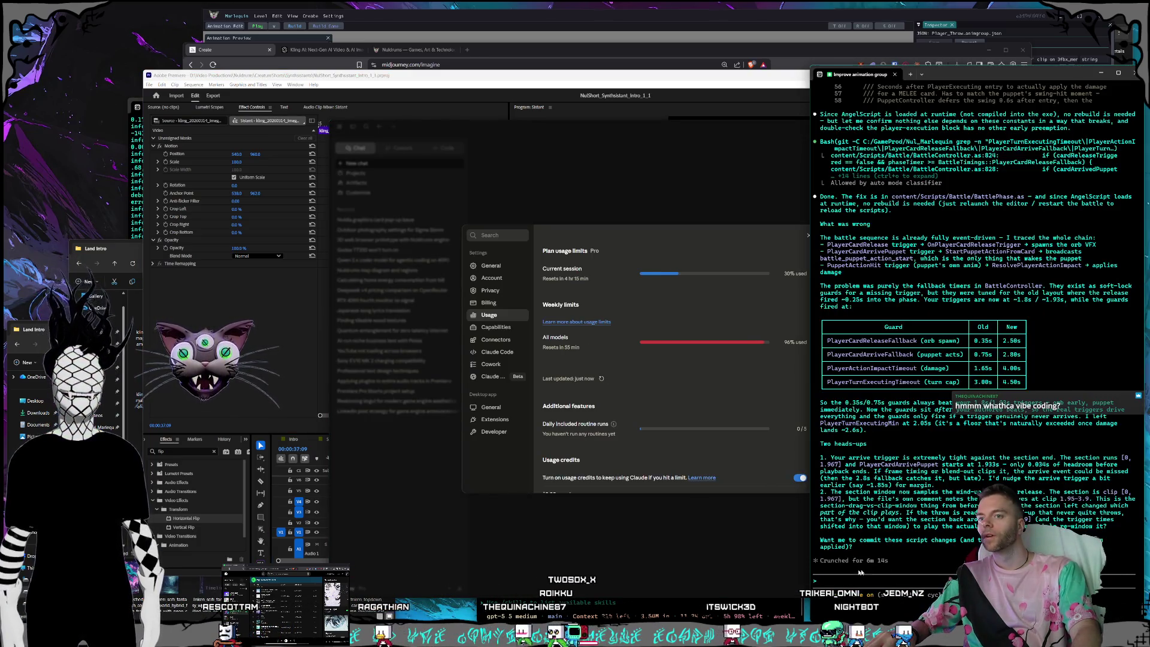
{"action": "key", "text": "alt+Tab"}
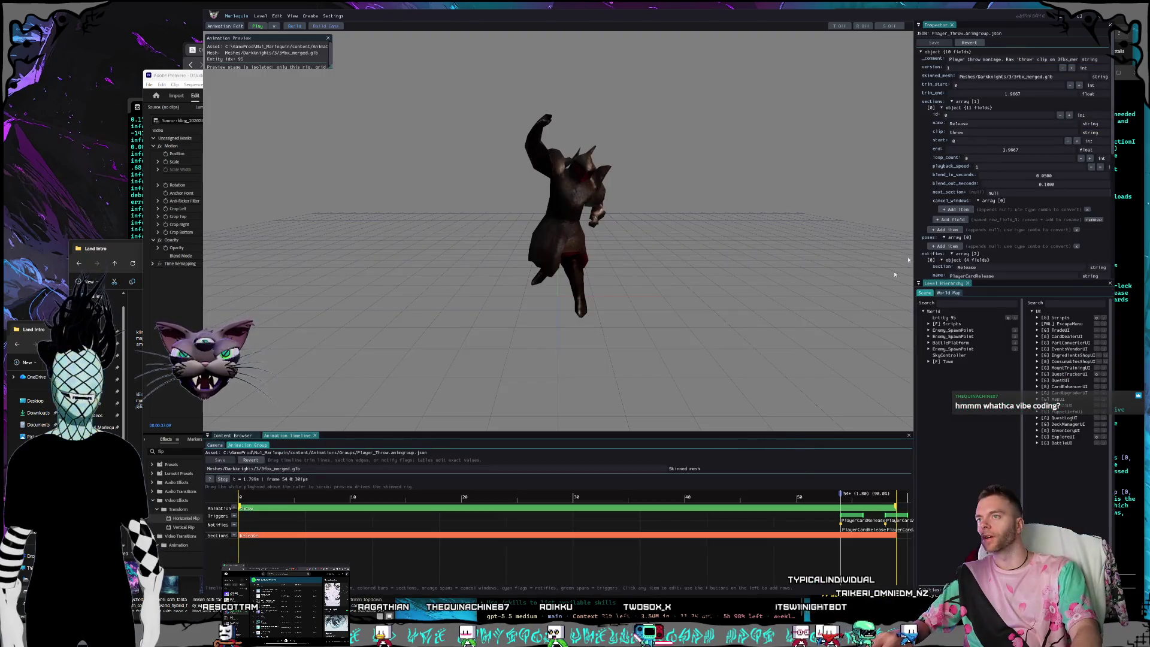
{"action": "left_click", "coordinate": [1100, 19]}
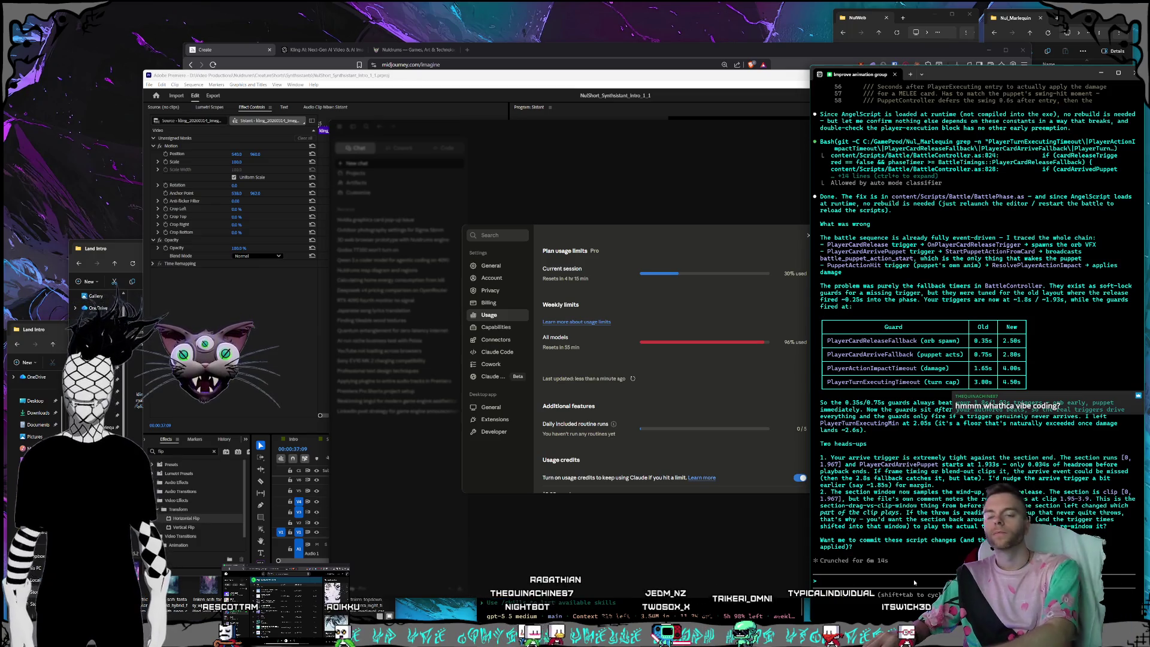
Draft a reply in Claude Code saying the arrive should happen later.
{"action": "type", "text": "yeah i don'"}
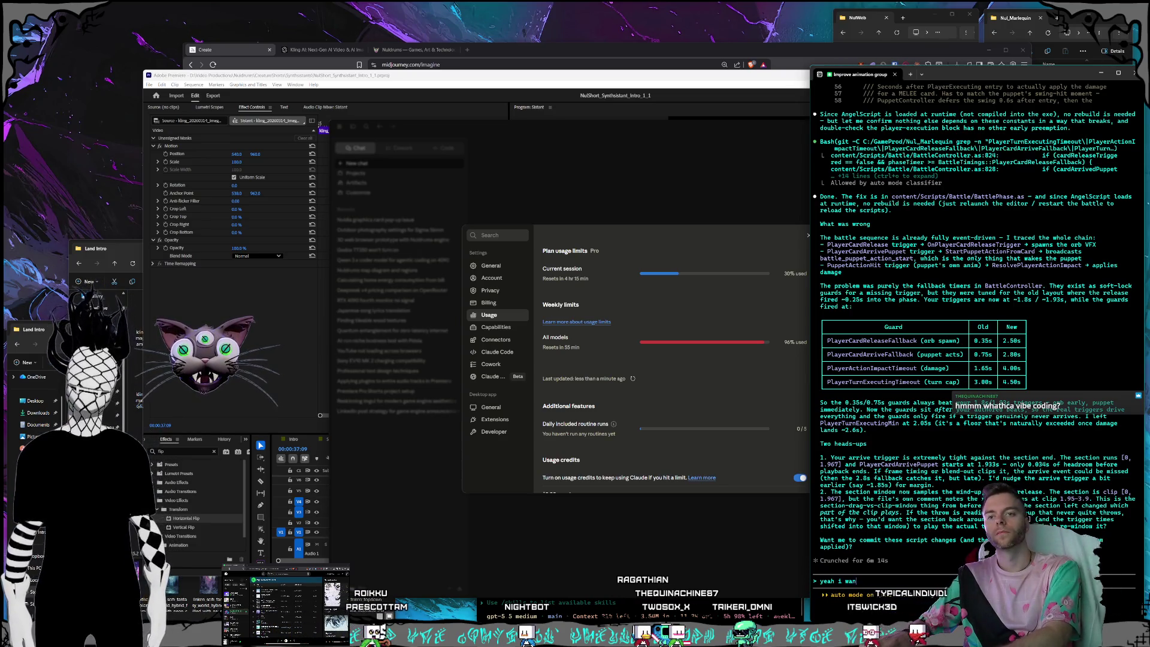
{"action": "type", "text": "arriv"}
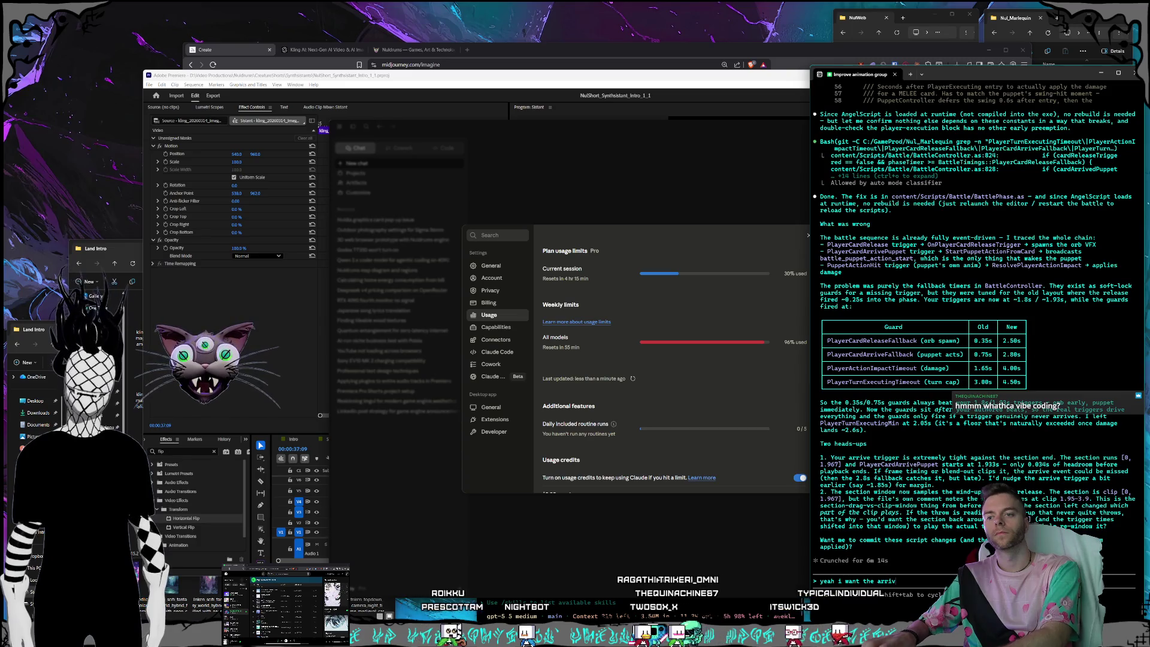
{"action": "type", "text": "e to be later but"}
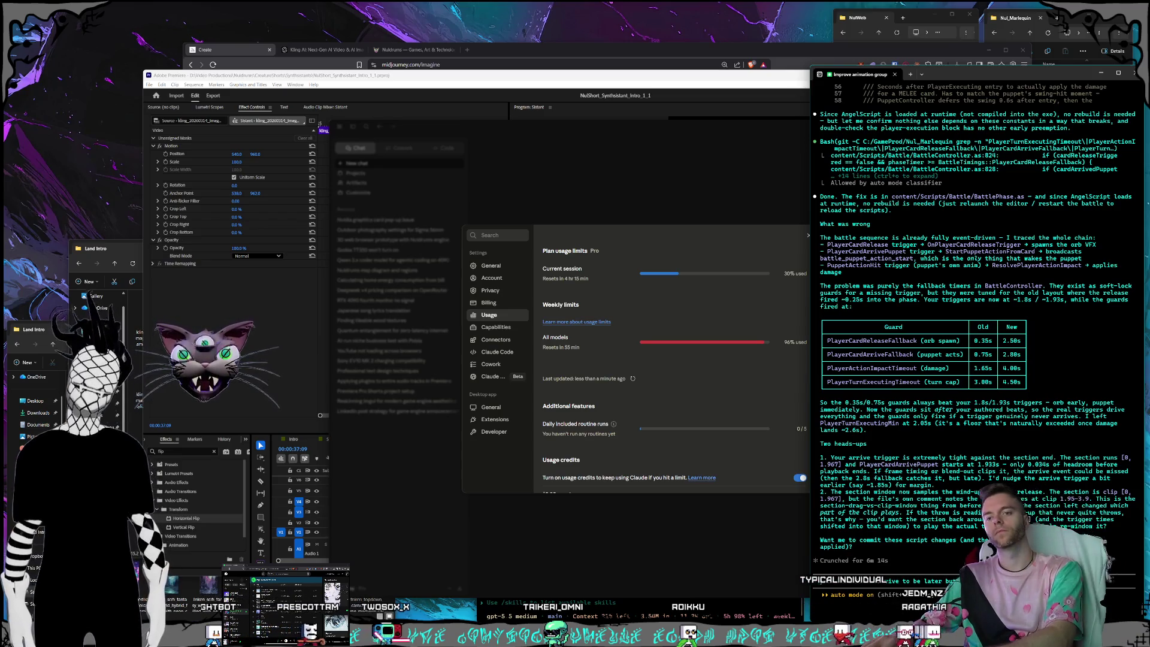
{"action": "type", "text": "i don't"}
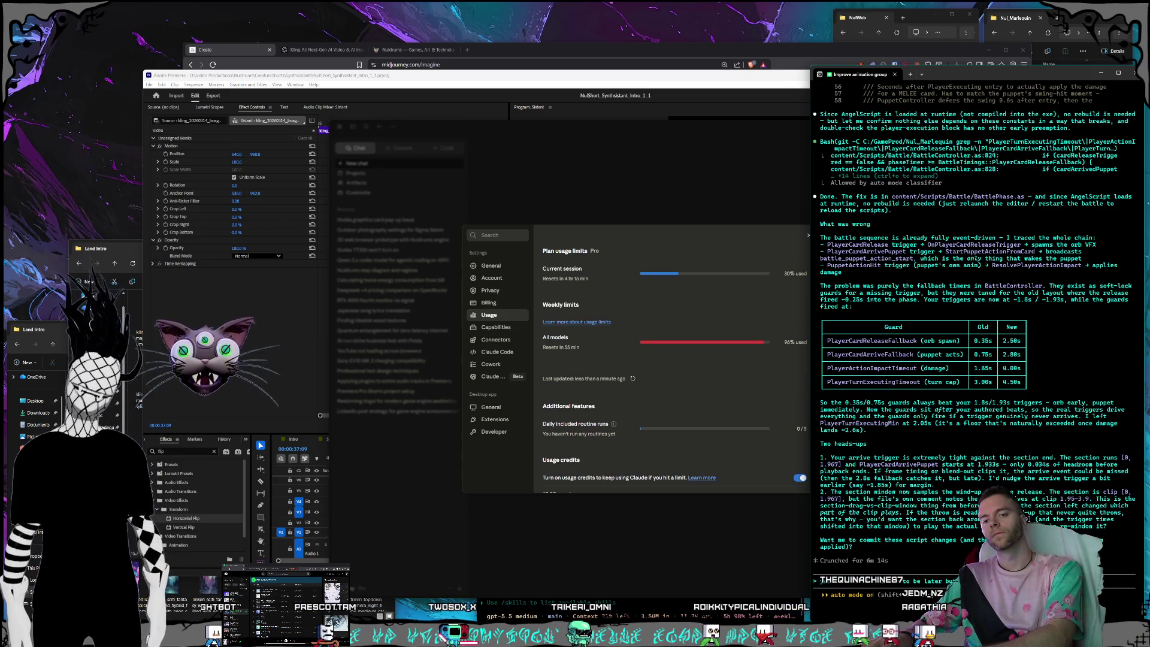
{"action": "type", "text": " think we should tie"}
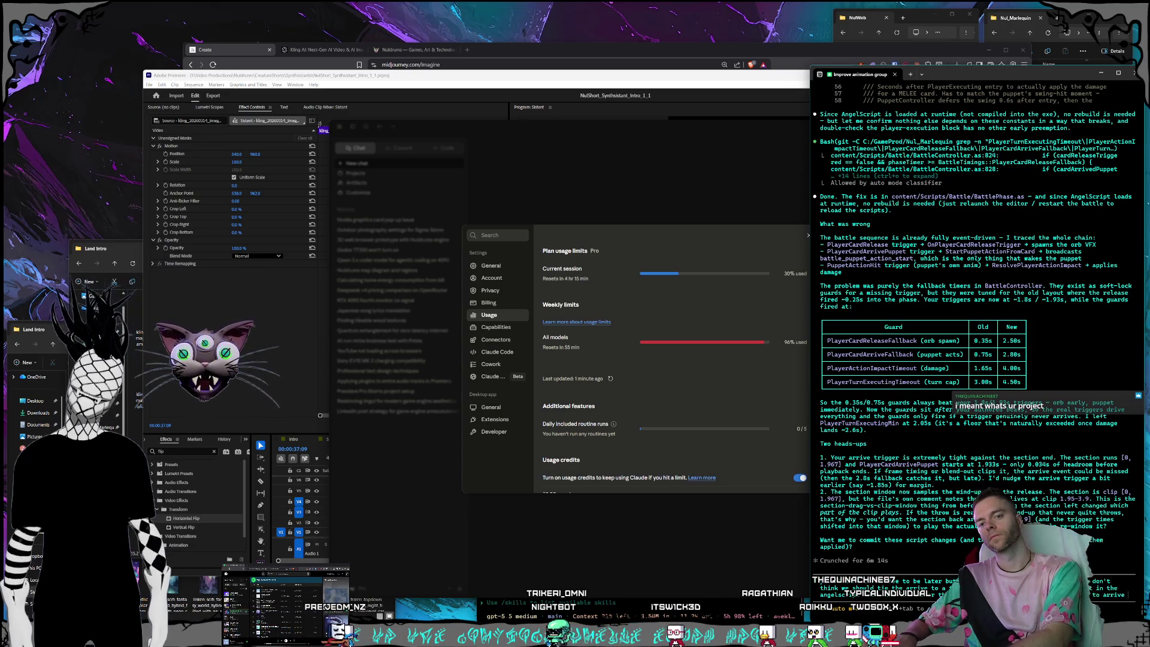
{"action": "type", "text": "the"}
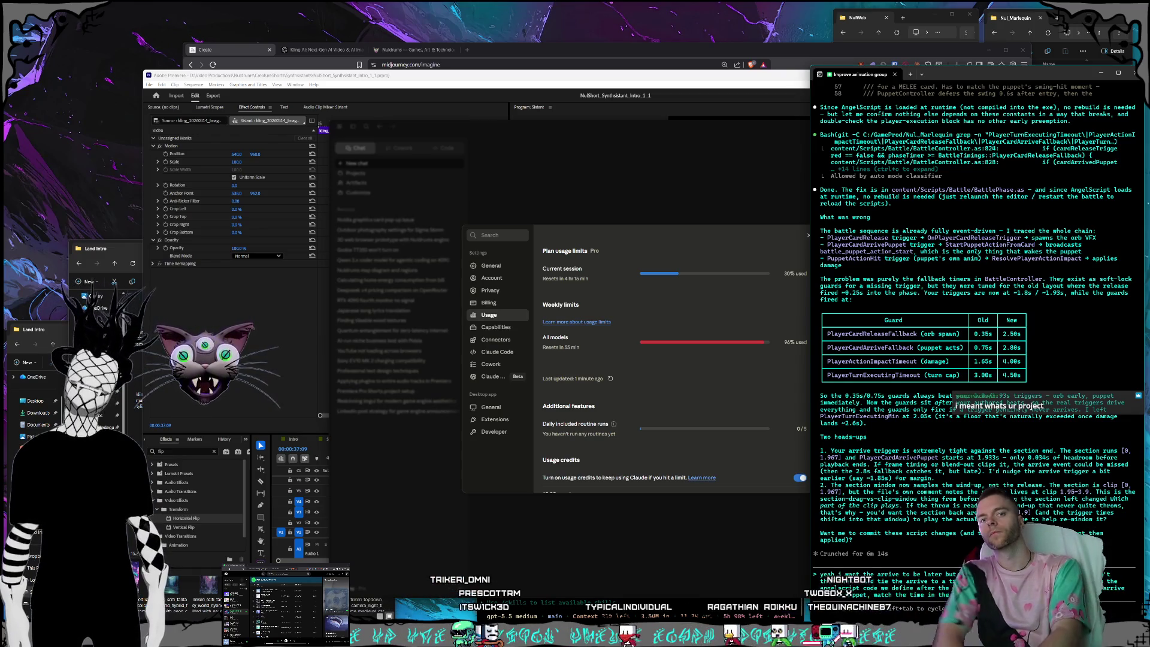
Send the later-arrive reply to Claude Code and bring the Midjourney browser back up.
{"action": "key", "text": "Return"}
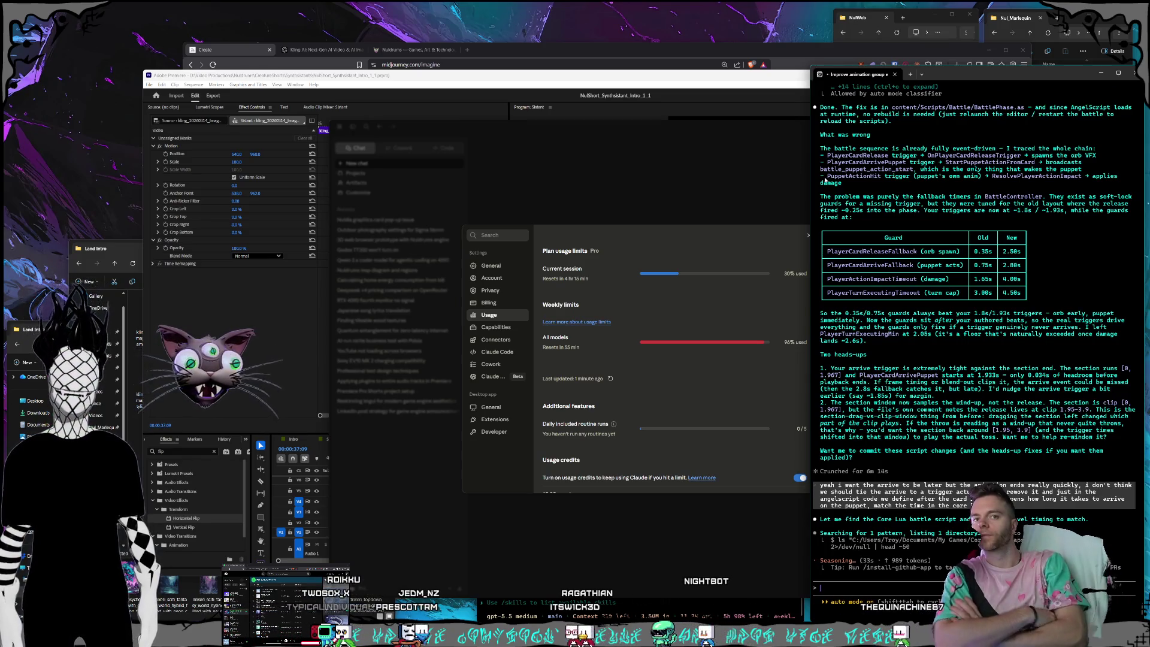
{"action": "left_click", "coordinate": [620, 55]}
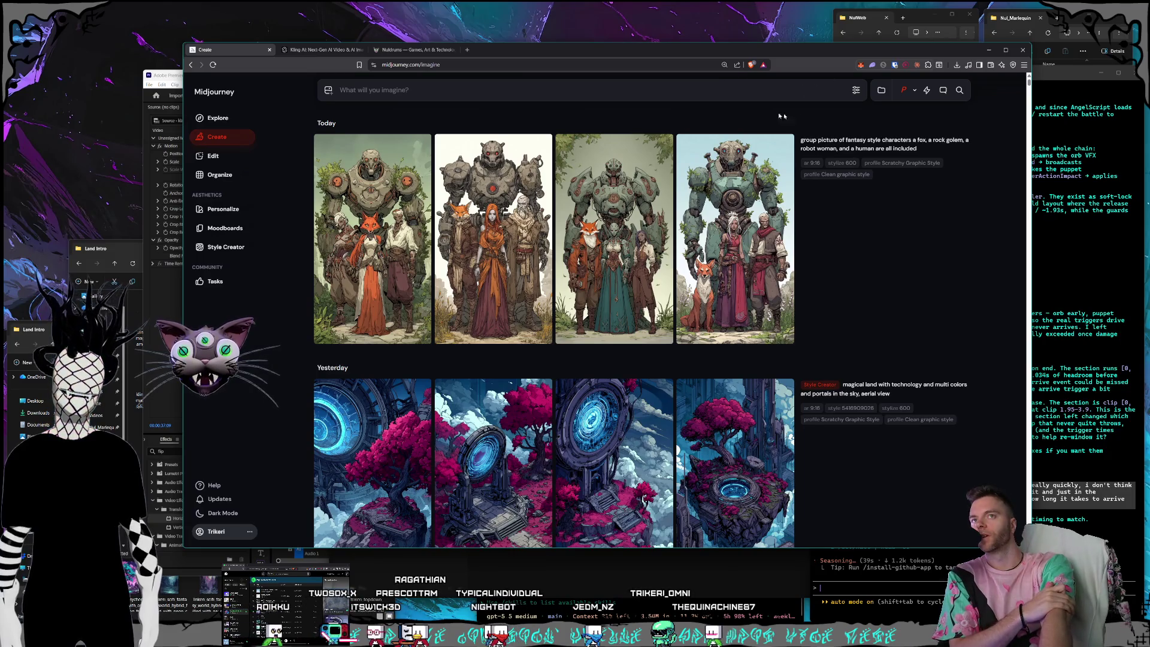
{"action": "left_click", "coordinate": [920, 23]}
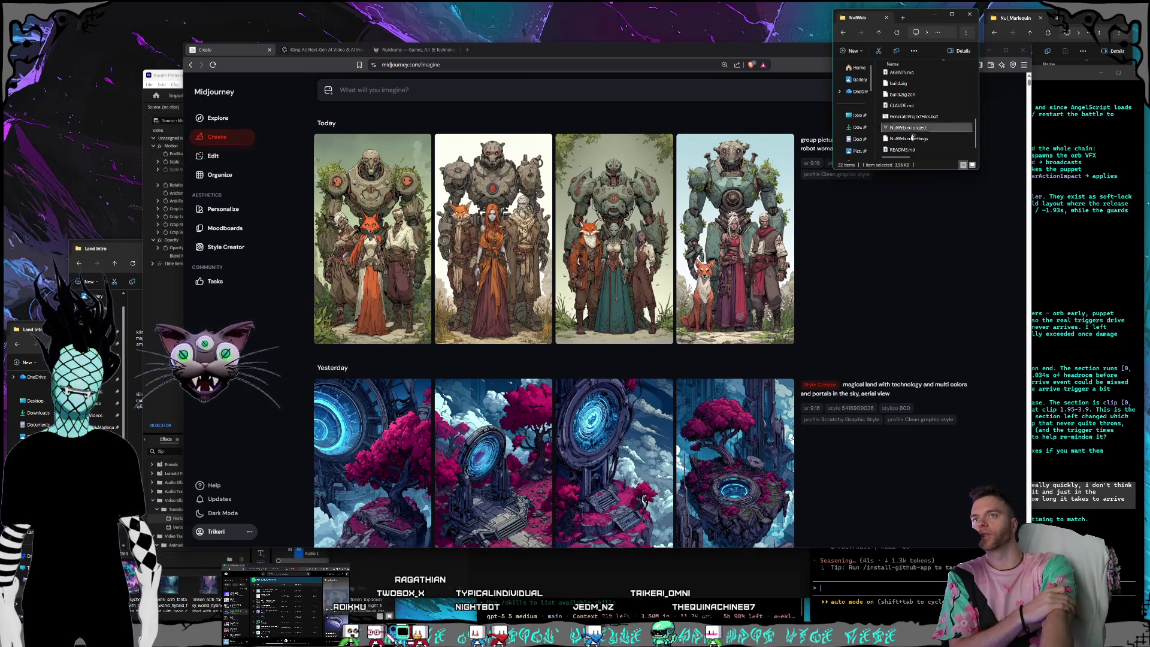
{"action": "key", "text": "Return"}
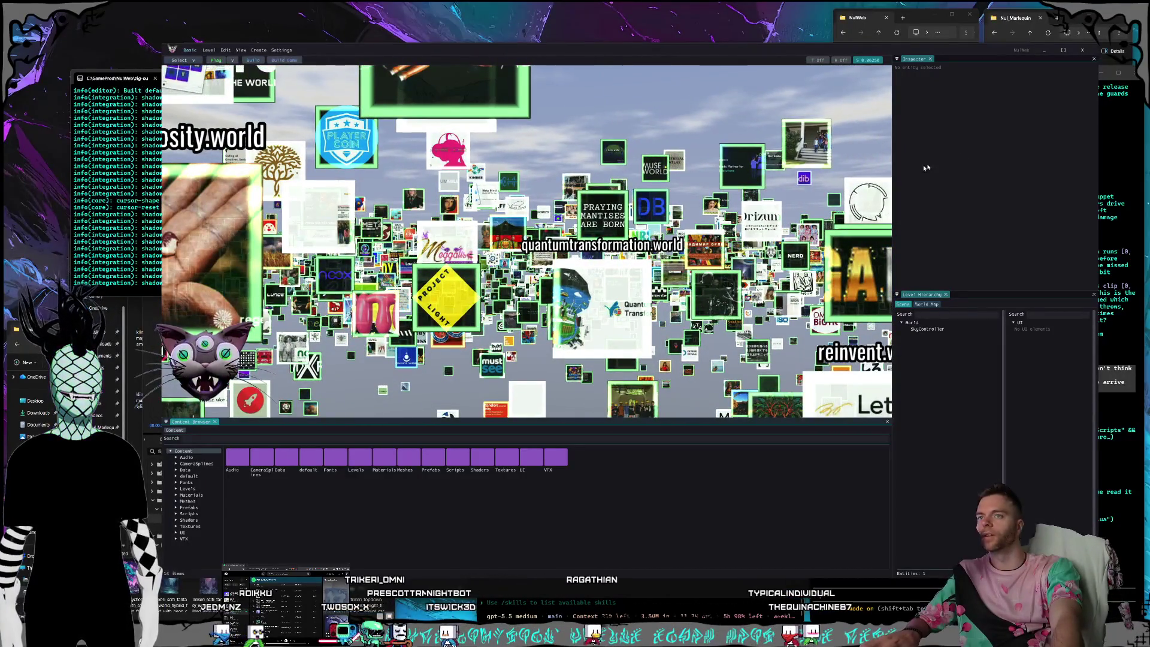
Close the game editor, relaunch the project from Explorer, and play the 40-damage Haunt card.
{"action": "left_click", "coordinate": [1083, 51]}
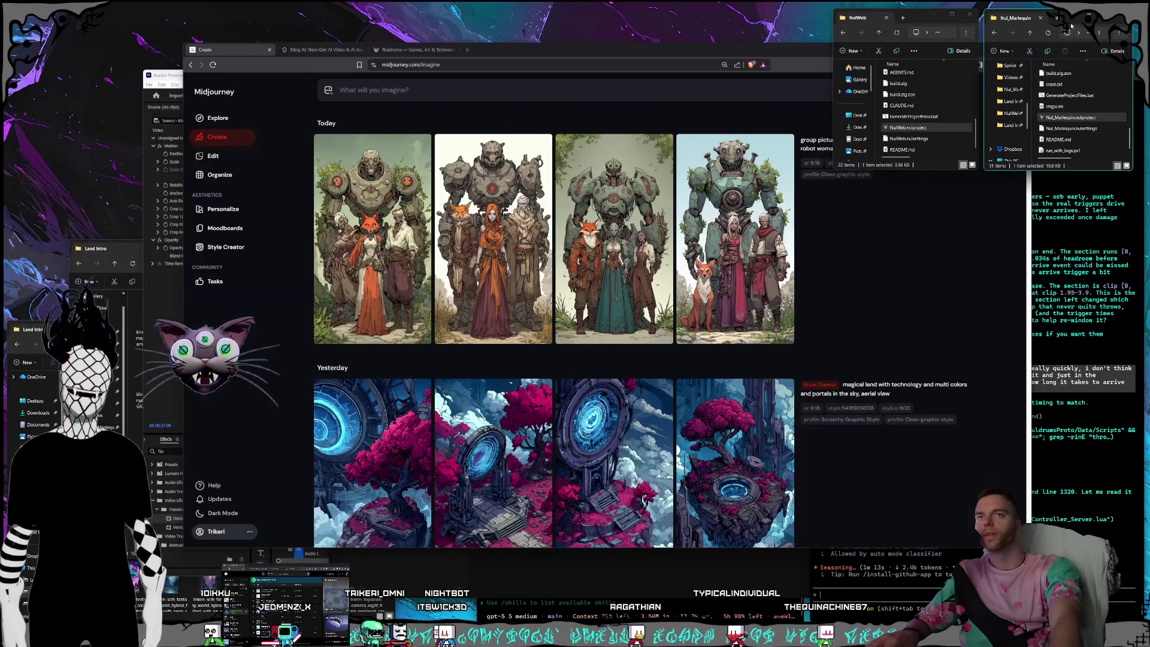
{"action": "double_click", "coordinate": [1048, 118]}
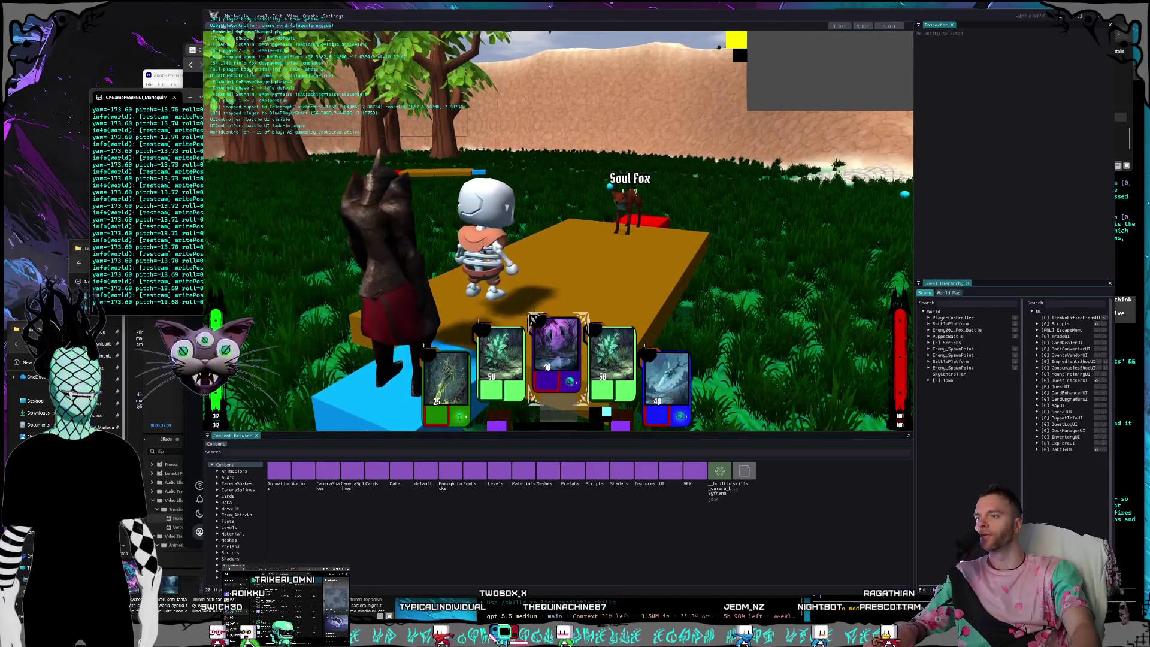
{"action": "key", "text": "Return"}
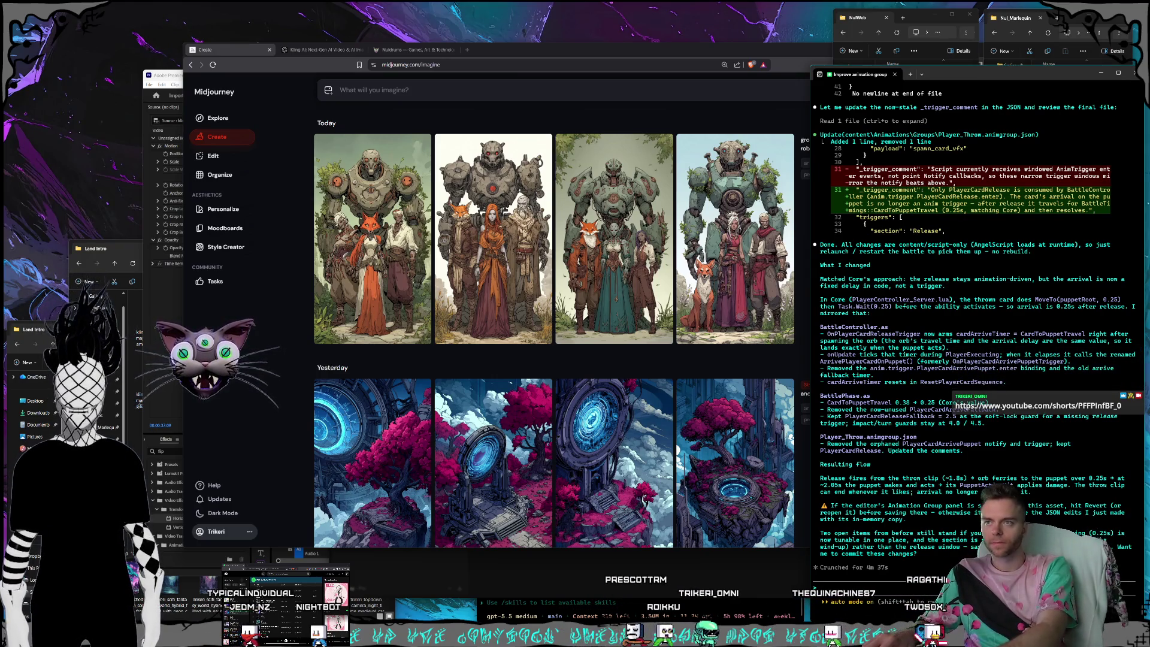
Tell Claude Code 'oh i closed the editor go ahead and rebuild' and send it.
{"action": "type", "text": "oh i closed th"}
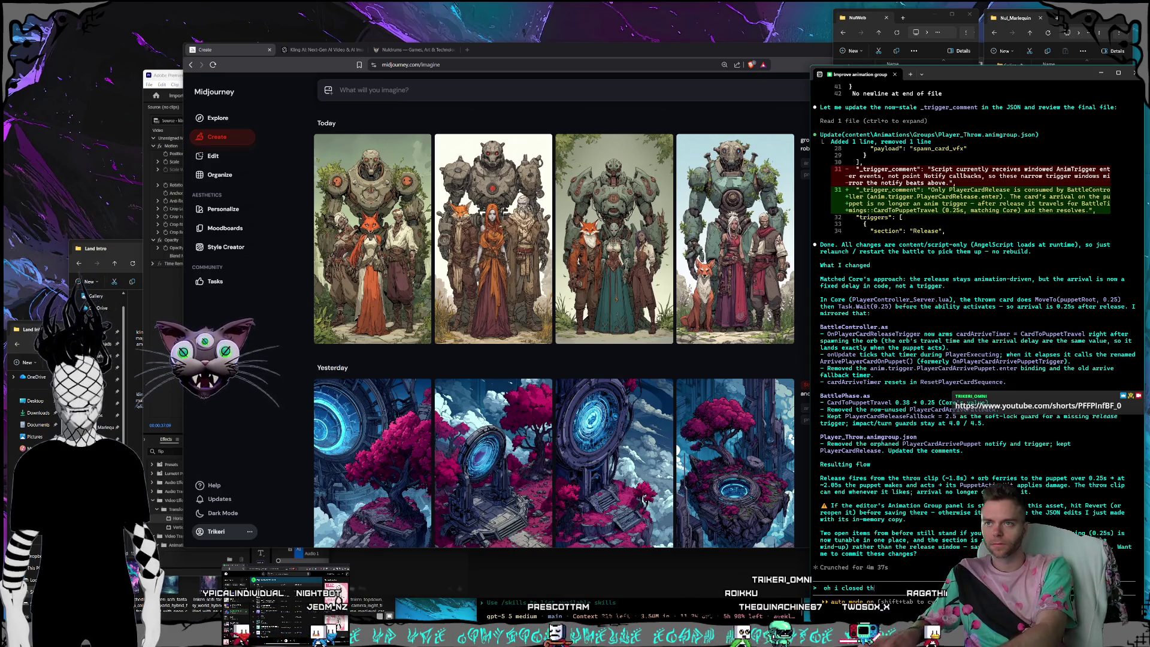
{"action": "type", "text": "e editor go ahe"}
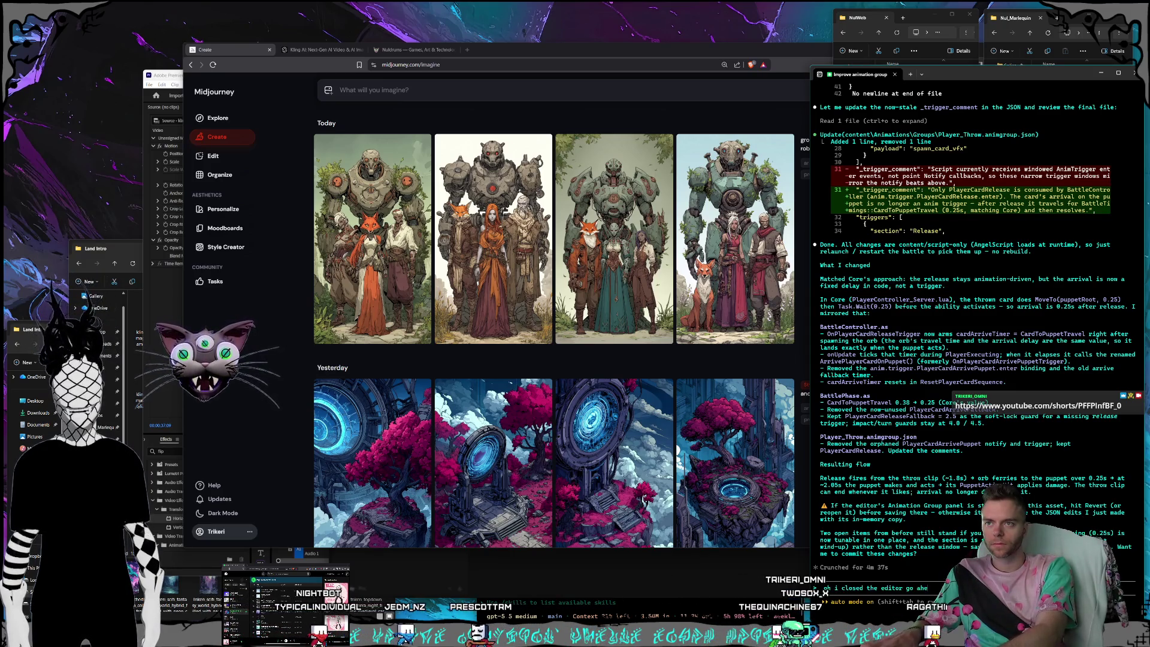
{"action": "type", "text": "ad and rebuild"}
{"action": "key", "text": "Return"}
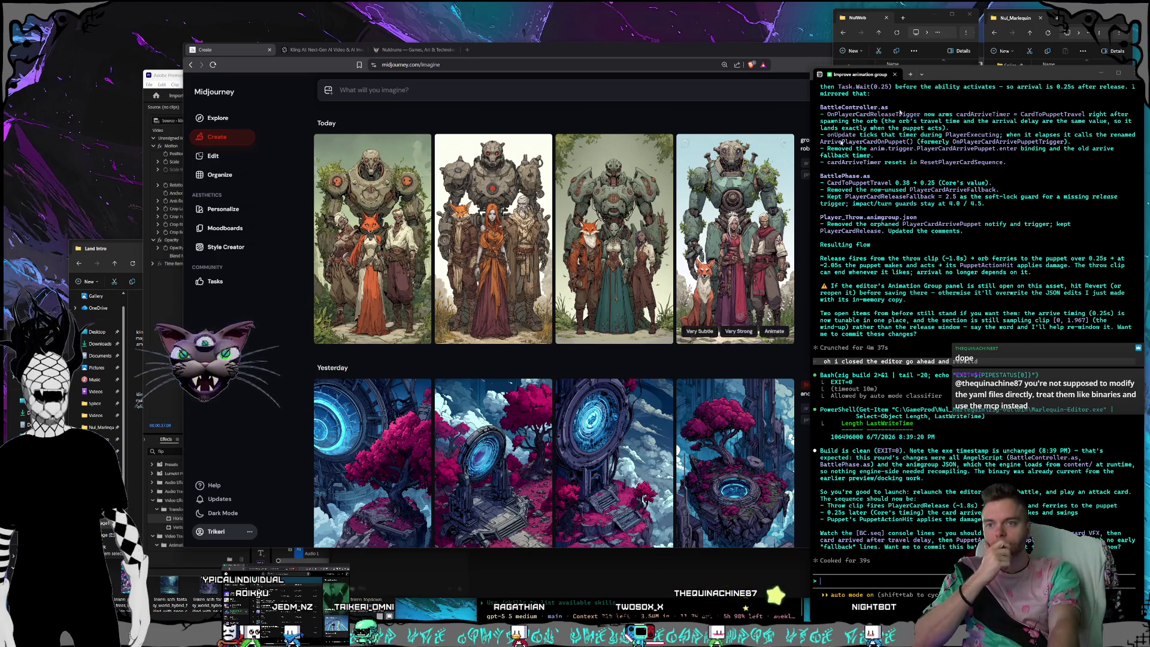
After the clean EXIT=0 build, bring the project folder window to the front.
{"action": "left_click", "coordinate": [1079, 17]}
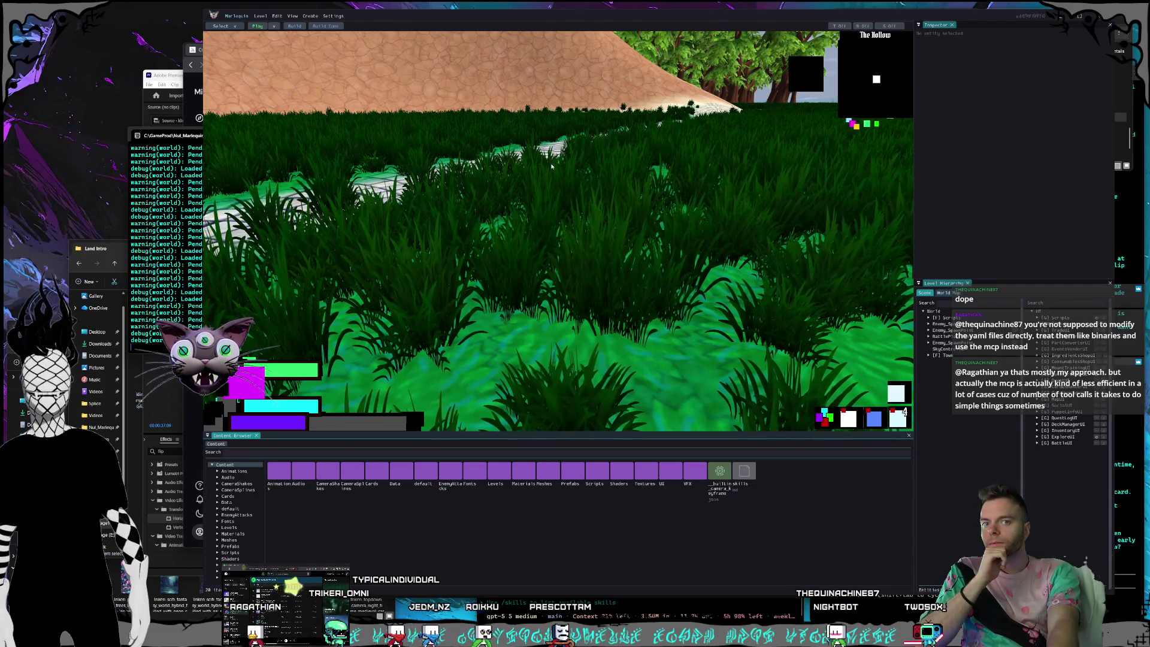
Start play mode in the game editor to test the Soul Fox character in the grass field.
{"action": "left_click", "coordinate": [258, 26]}
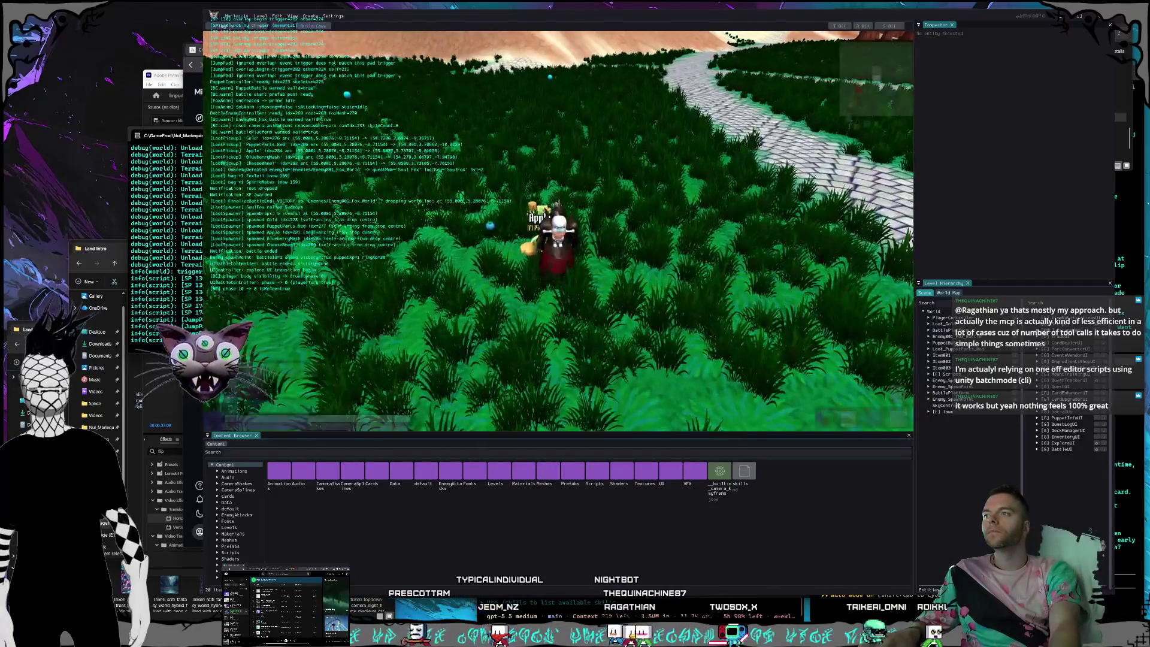
Walk the character around to collect the gold, Blueberry Mash, red Puppet Parts and apple.
{"action": "key", "text": "a"}
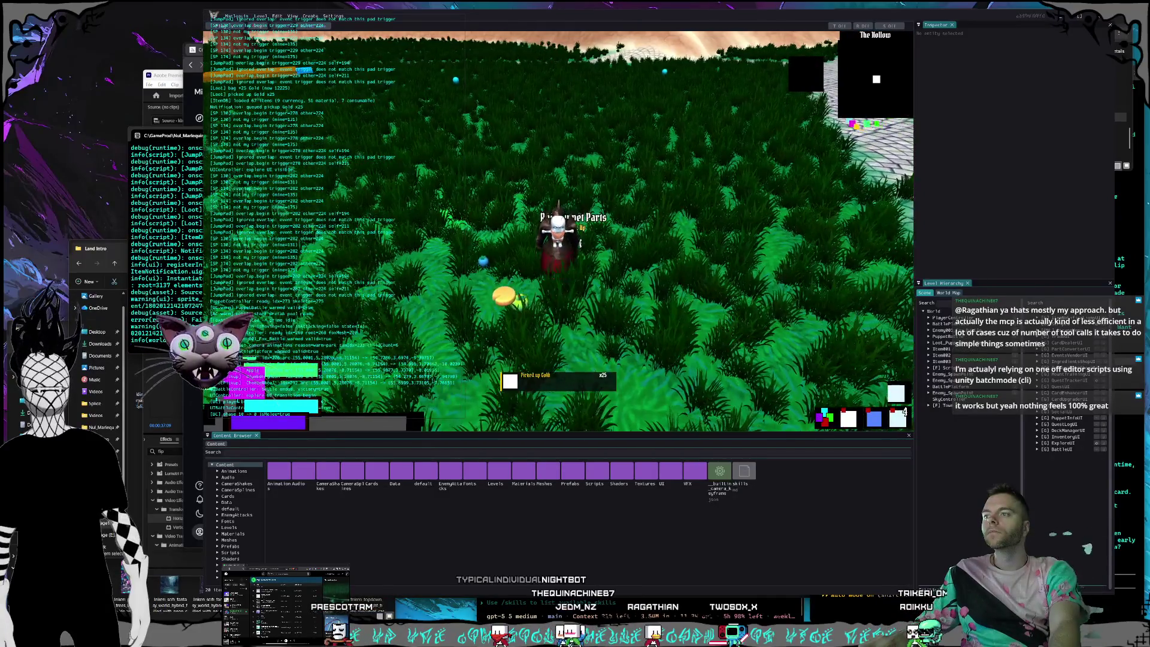
{"action": "key", "text": "a"}
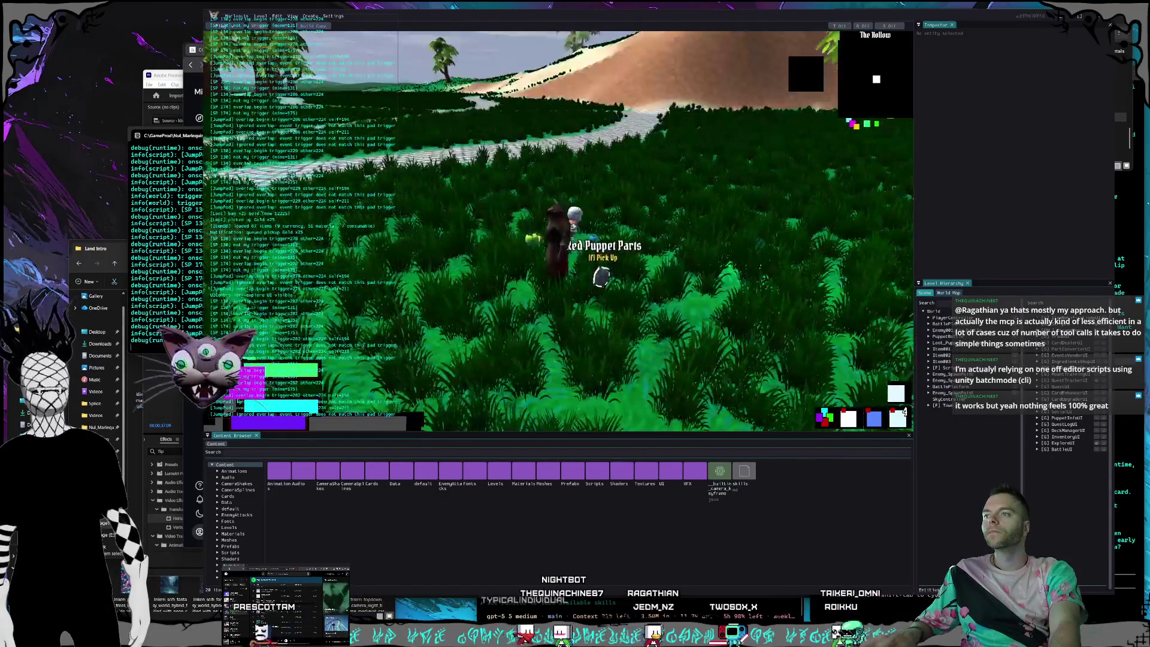
{"action": "key", "text": "f"}
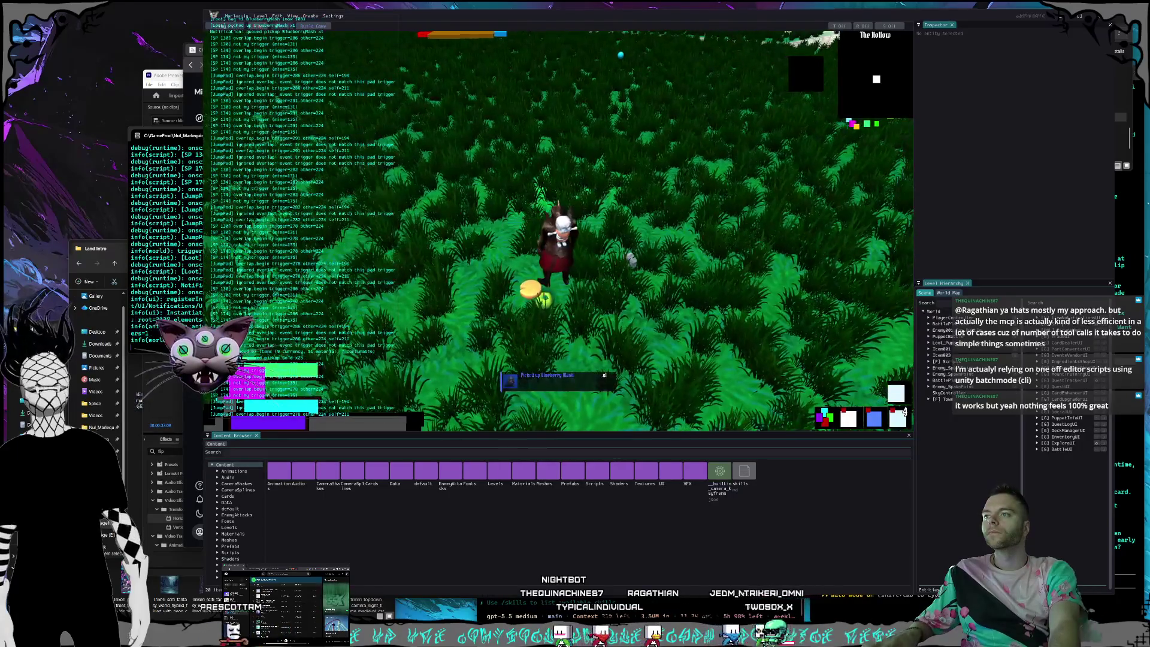
{"action": "key", "text": "w"}
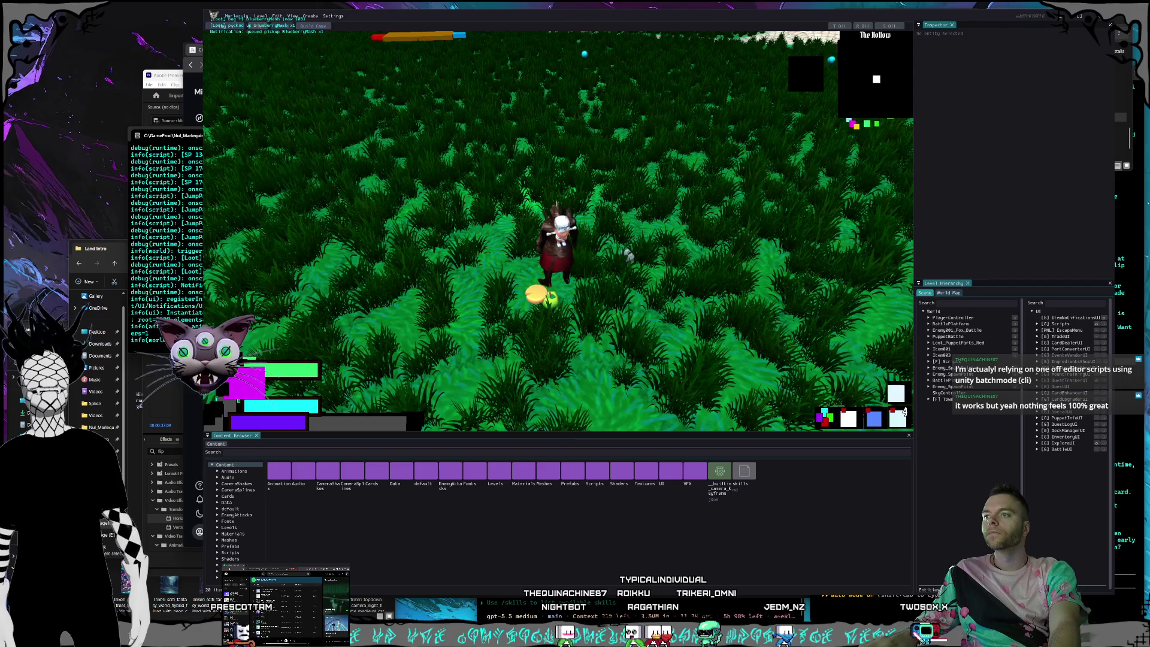
{"action": "key", "text": "f"}
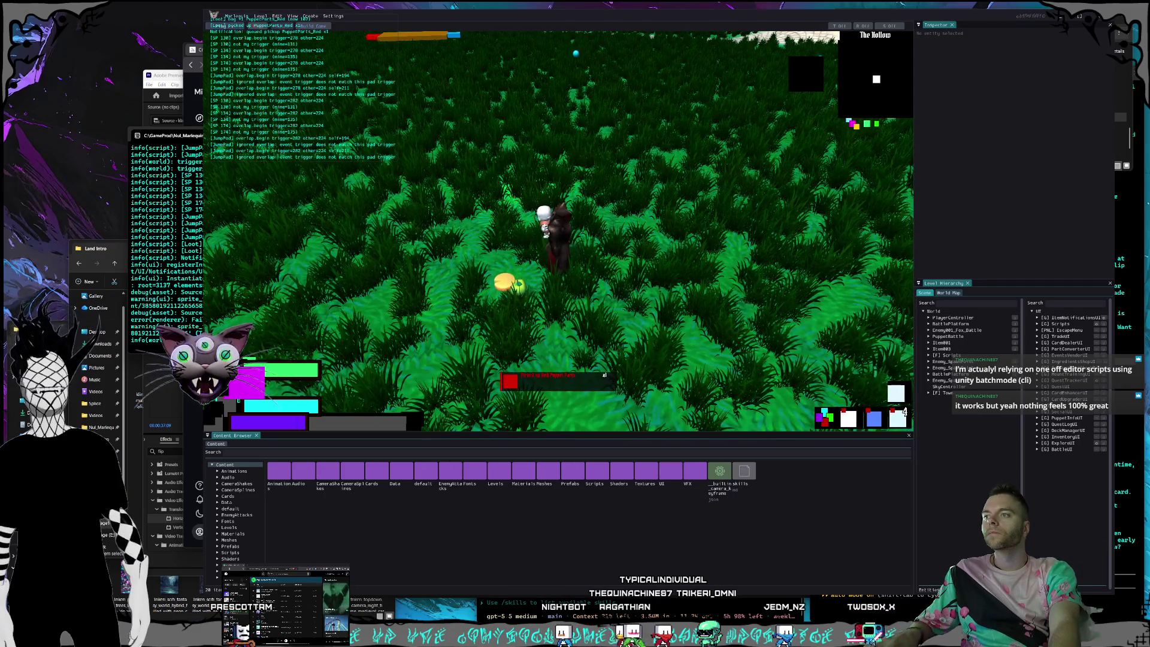
{"action": "key", "text": "d"}
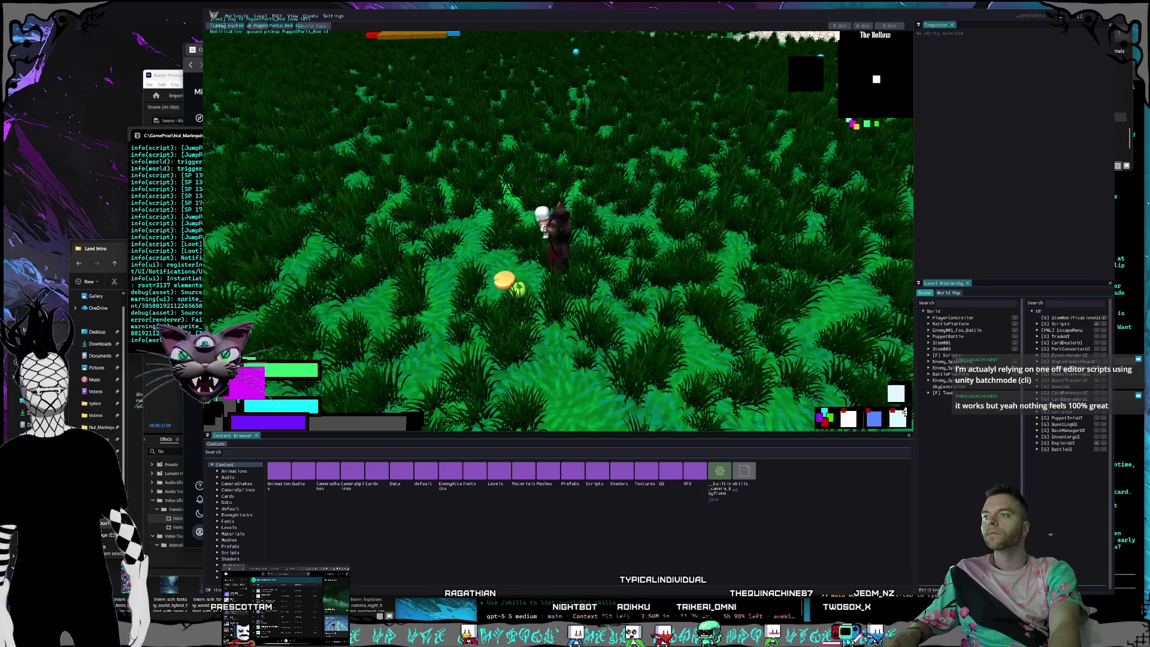
{"action": "key", "text": "s"}
{"action": "key", "text": "f"}
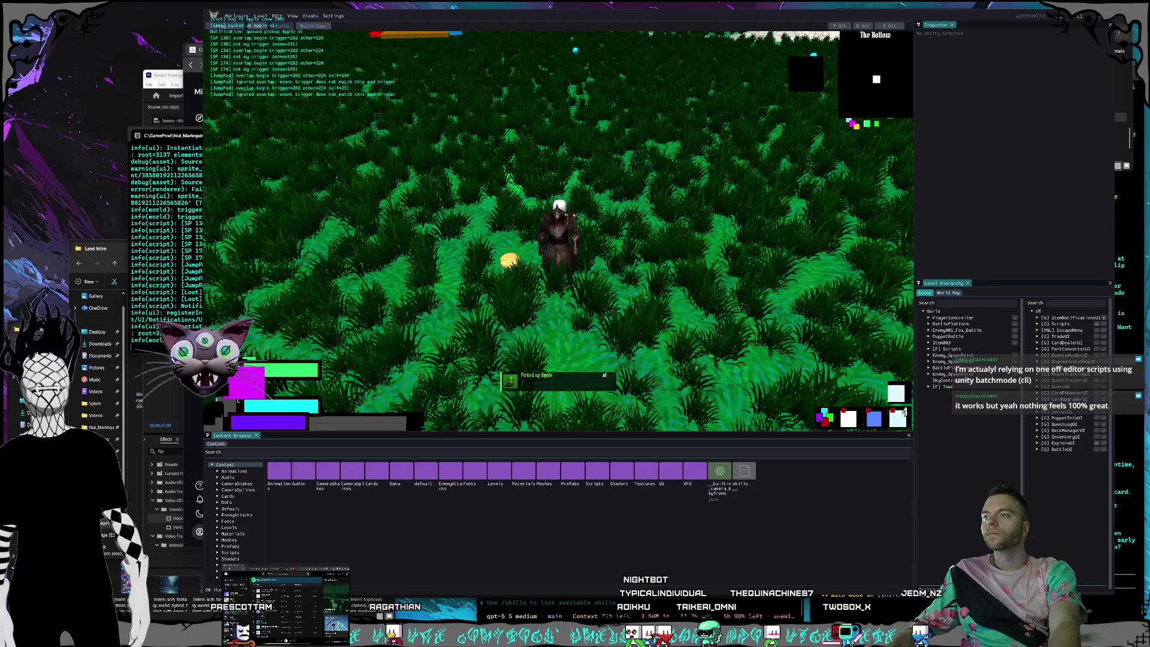
Pick up the cheese wheel, then close the game editor window.
{"action": "key", "text": "s"}
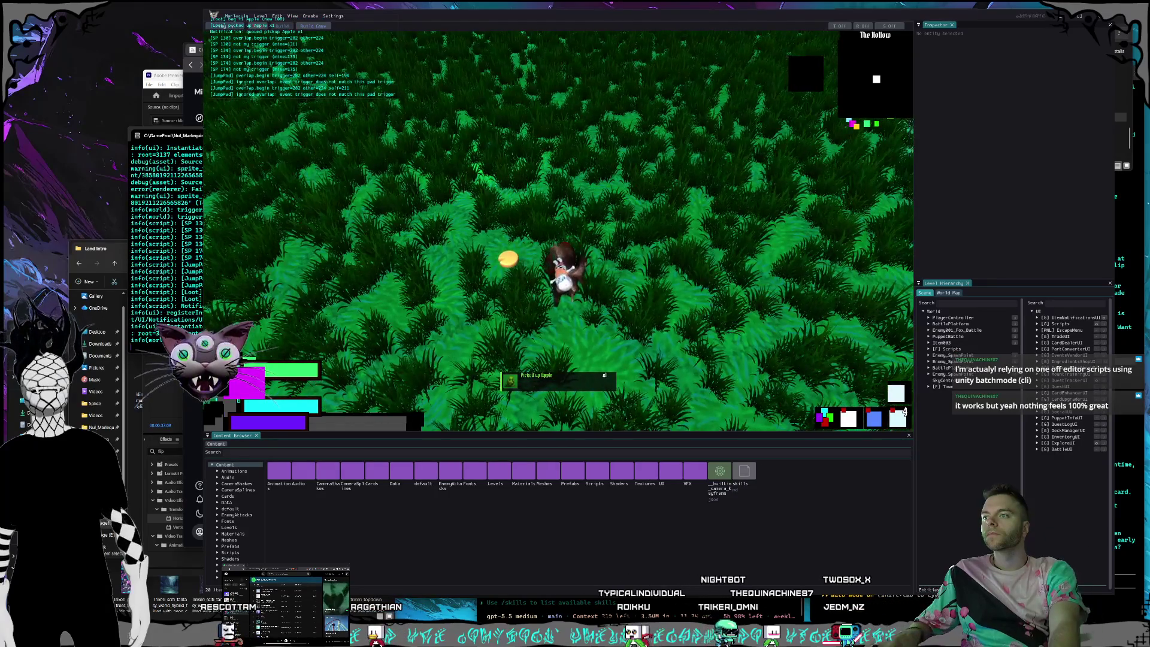
{"action": "key", "text": "w"}
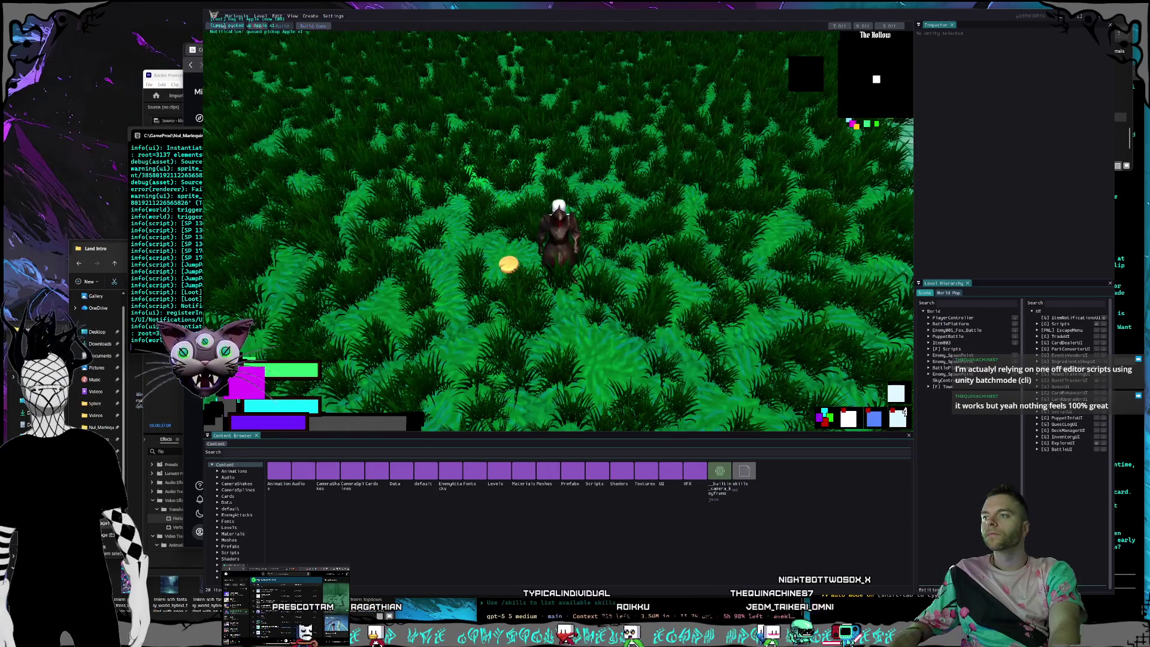
{"action": "key", "text": "a"}
{"action": "key", "text": "f"}
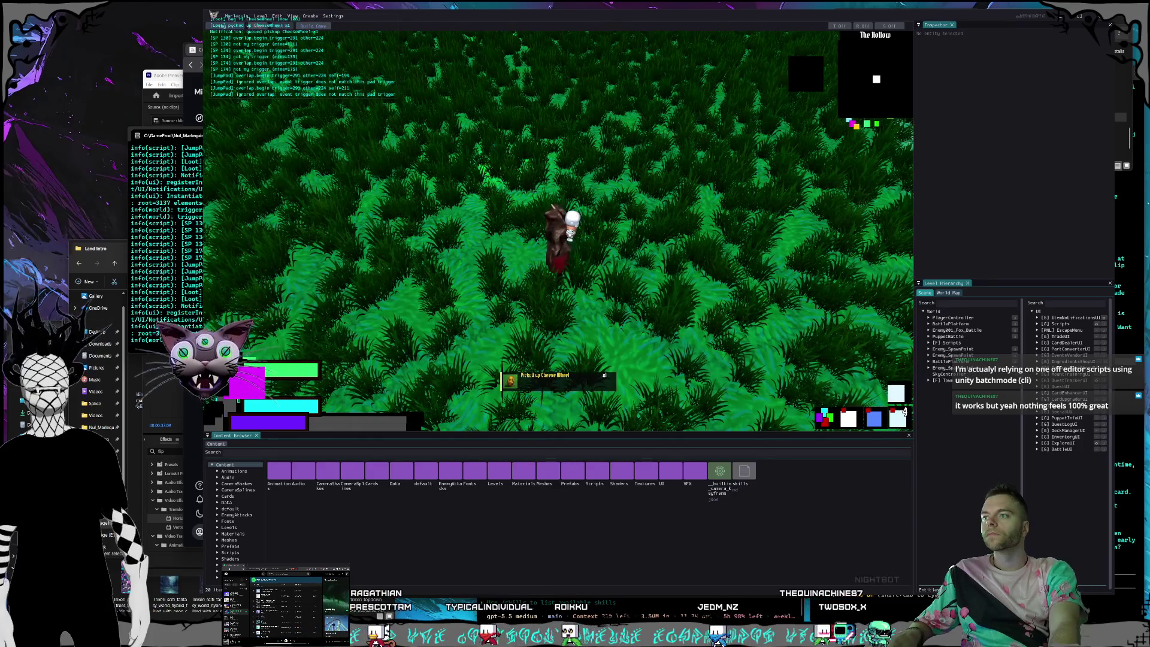
{"action": "key", "text": "w"}
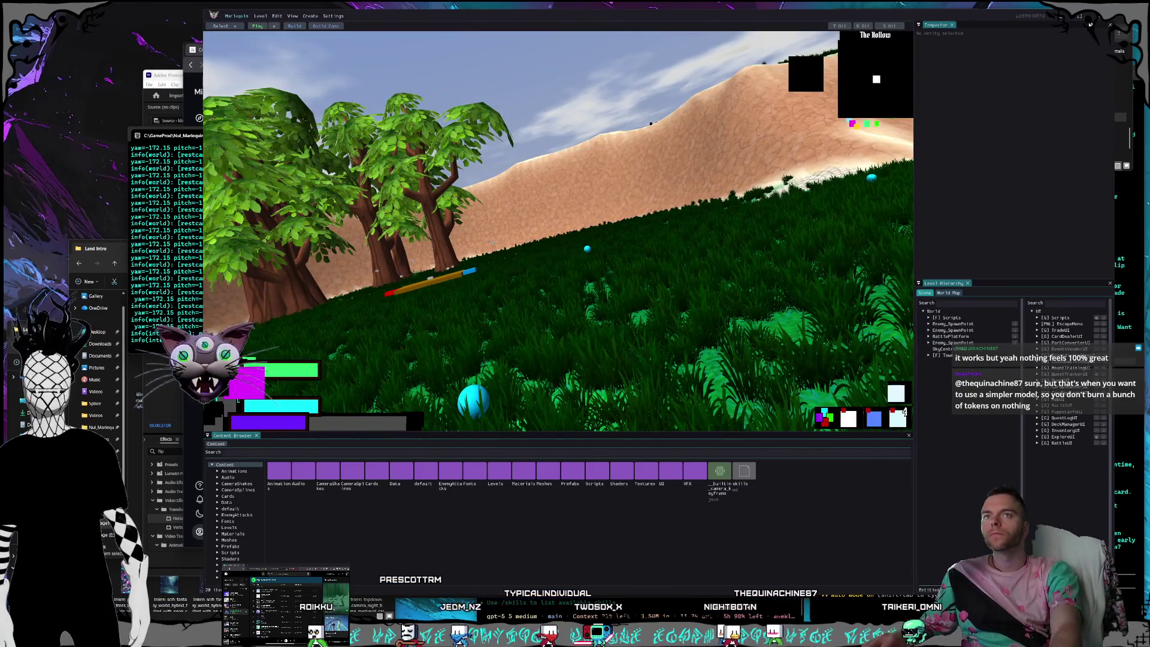
{"action": "left_click", "coordinate": [1098, 22]}
{"action": "type", "text": "the camera for the melee"}
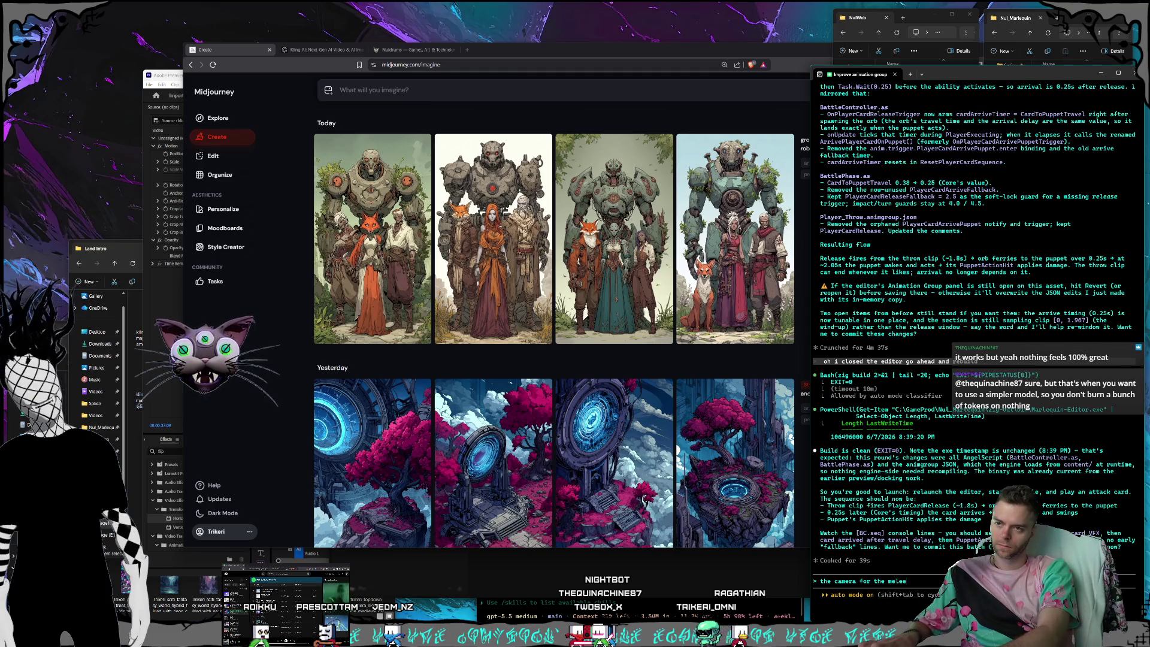
Ask Claude to defer the melee camera until the puppet acts, then view the plan usage limits.
{"action": "type", "text": "cards is"}
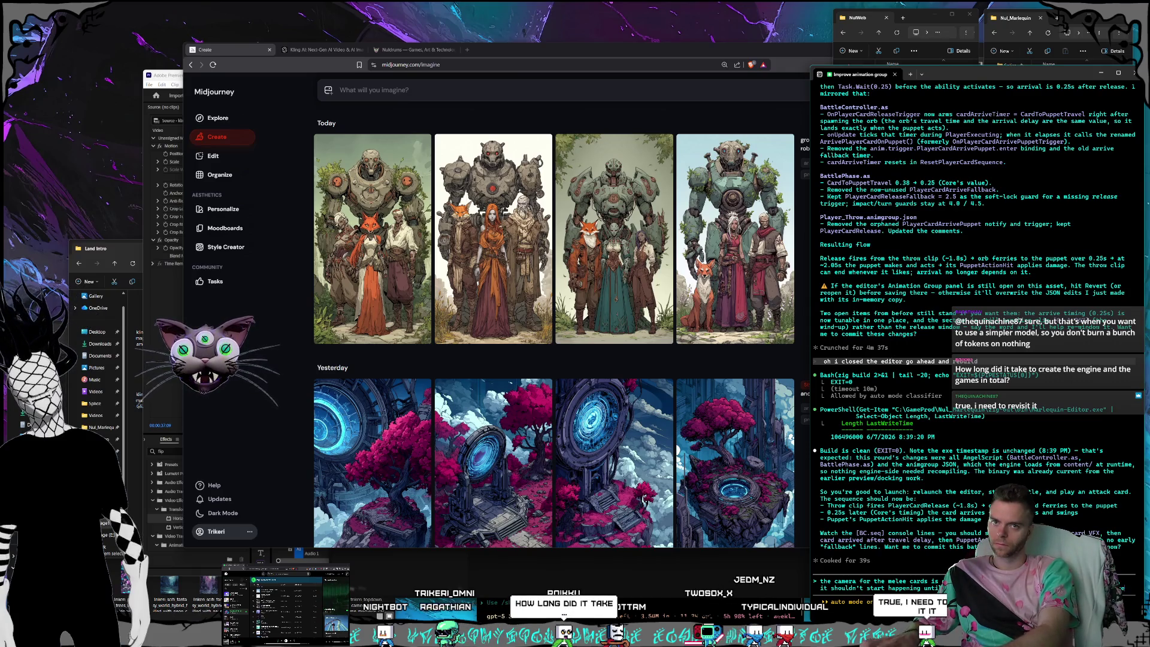
{"action": "key", "text": "Return"}
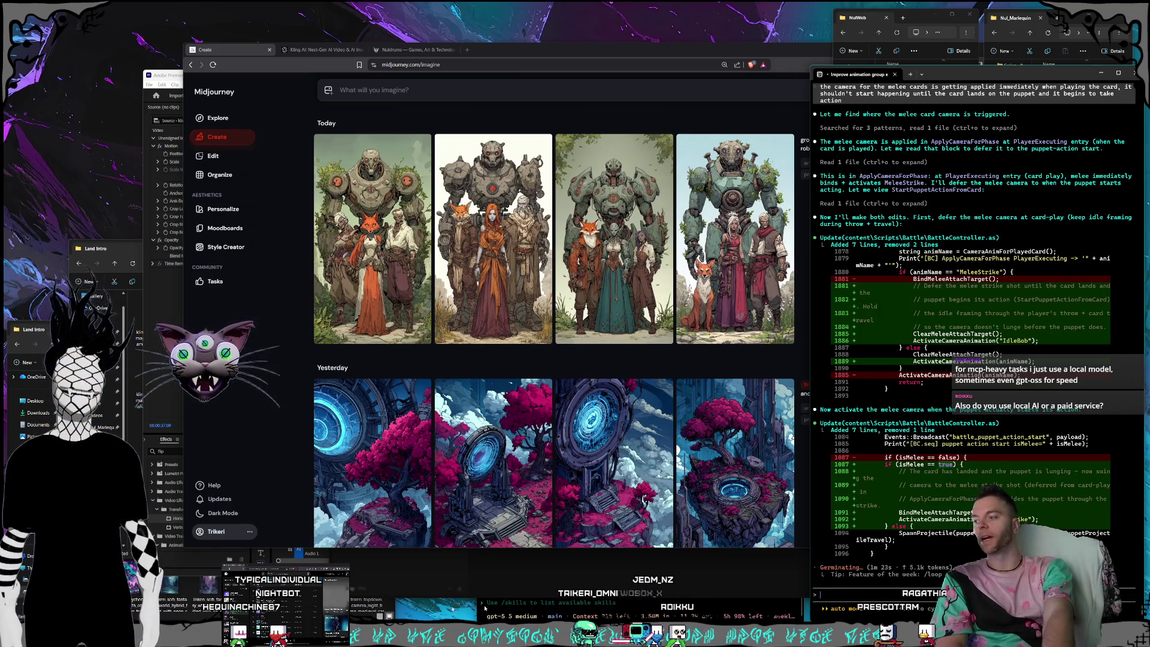
{"action": "key", "text": "alt+Tab"}
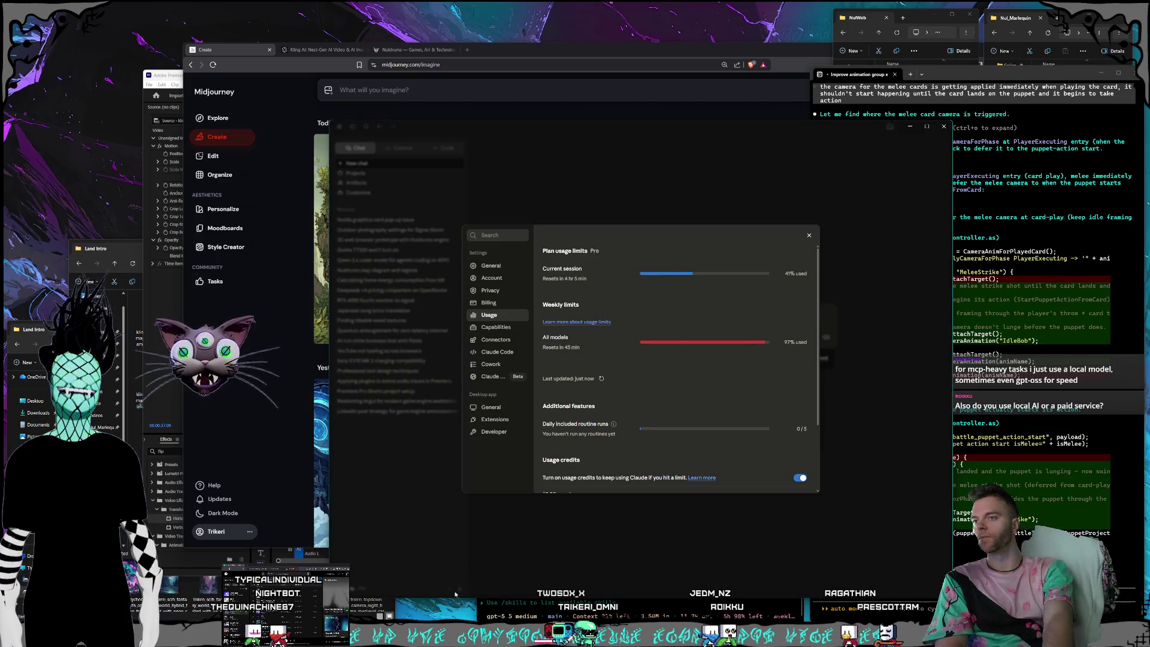
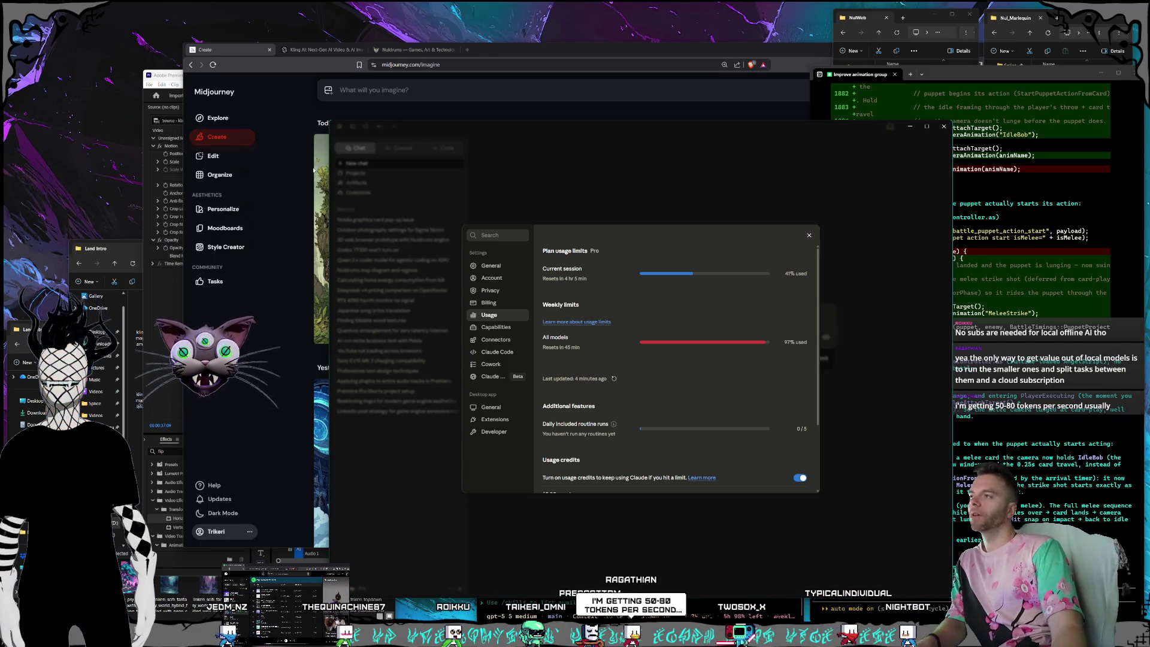
Move the terminal window to the top of the screen and start the WSL Ubuntu shell.
{"action": "mouse_move", "coordinate": [333, 15]}
{"action": "left_mouse_down"}
{"action": "mouse_move", "coordinate": [104, 138]}
{"action": "mouse_move", "coordinate": [298, 35]}
{"action": "mouse_move", "coordinate": [320, 9]}
{"action": "mouse_move", "coordinate": [117, 178]}
{"action": "mouse_move", "coordinate": [106, 203]}
{"action": "mouse_move", "coordinate": [311, 5]}
{"action": "left_mouse_up"}
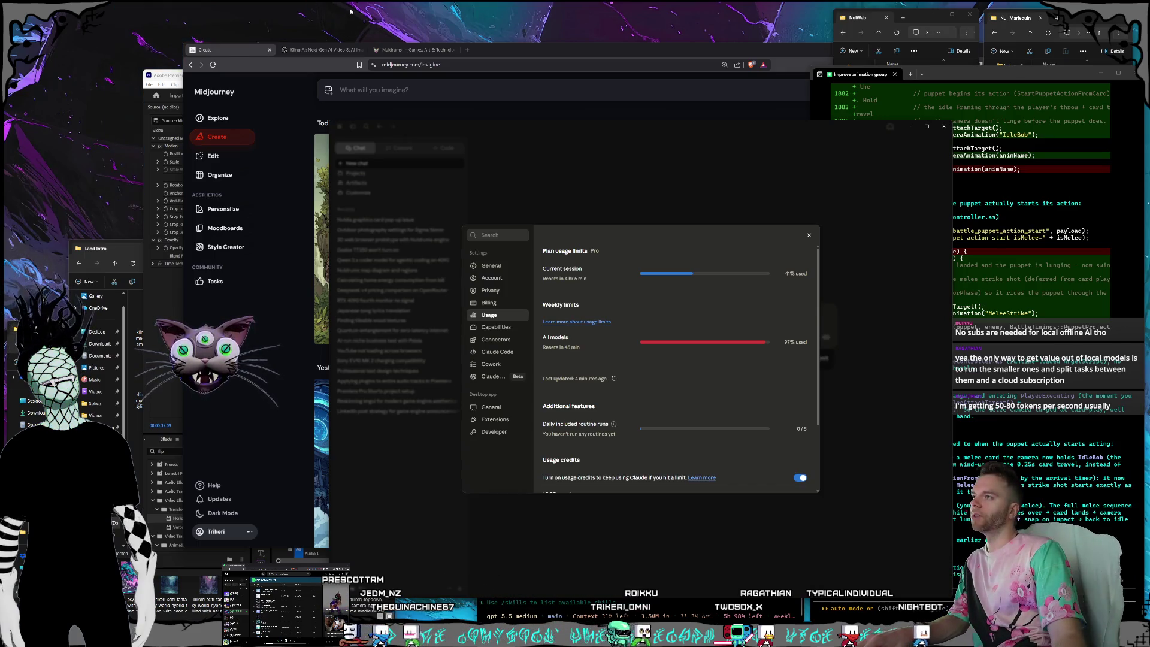
{"action": "mouse_move", "coordinate": [401, 2]}
{"action": "left_mouse_down"}
{"action": "mouse_move", "coordinate": [274, 43]}
{"action": "mouse_move", "coordinate": [36, 264]}
{"action": "mouse_move", "coordinate": [50, 230]}
{"action": "mouse_move", "coordinate": [59, 239]}
{"action": "mouse_move", "coordinate": [357, 4]}
{"action": "left_mouse_up"}
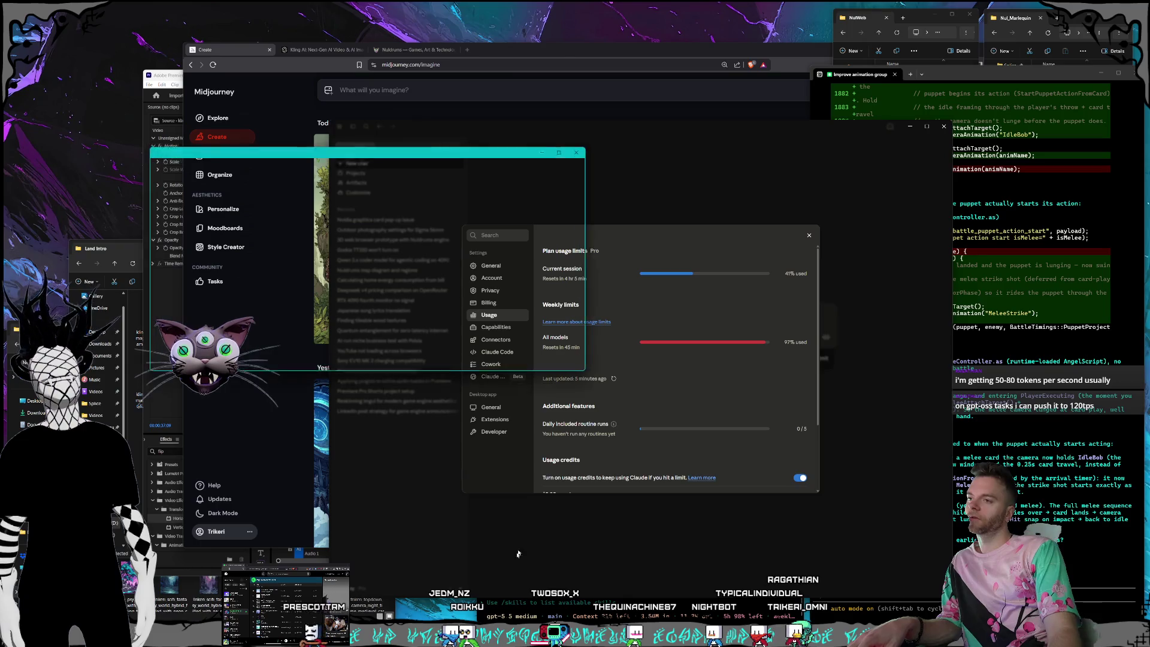
{"action": "left_click_drag", "start_coordinate": [317, 160], "coordinate": [453, 36]}
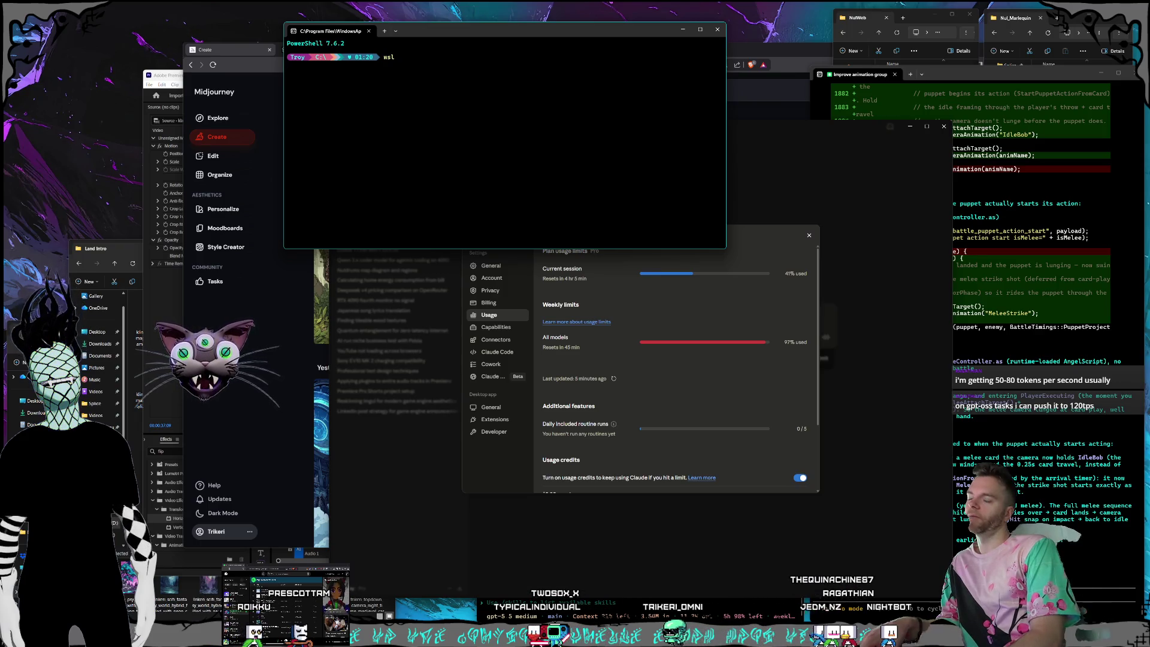
{"action": "key", "text": "Return"}
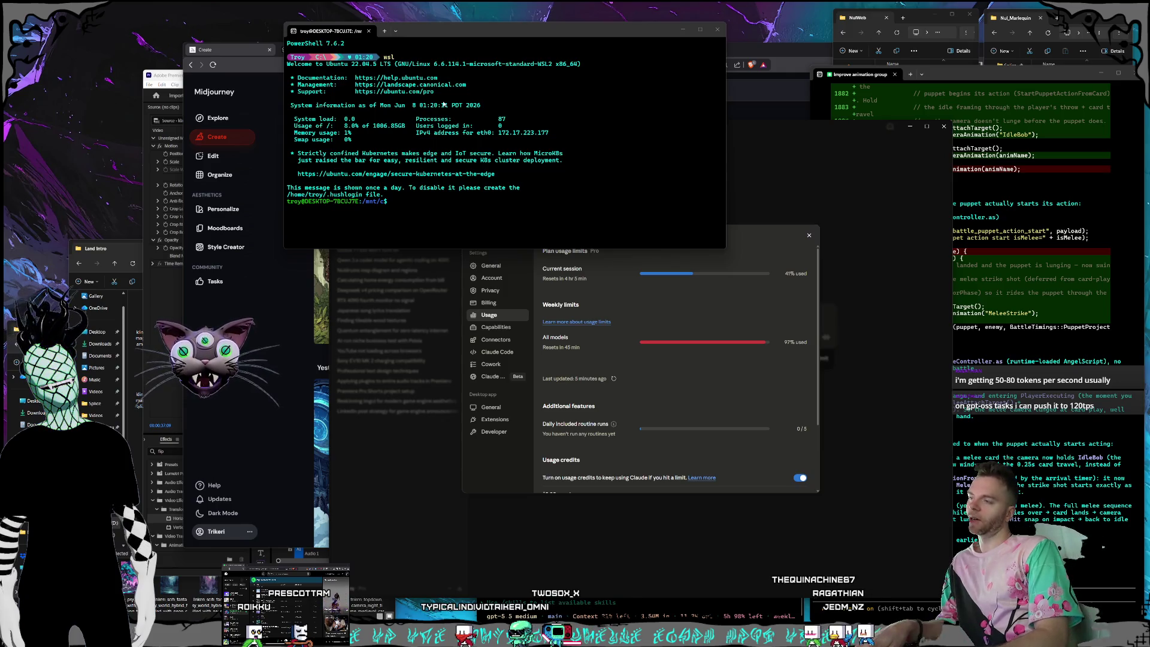
Run ollama list to show the four local models, then enlarge the terminal window.
{"action": "left_click", "coordinate": [422, 226]}
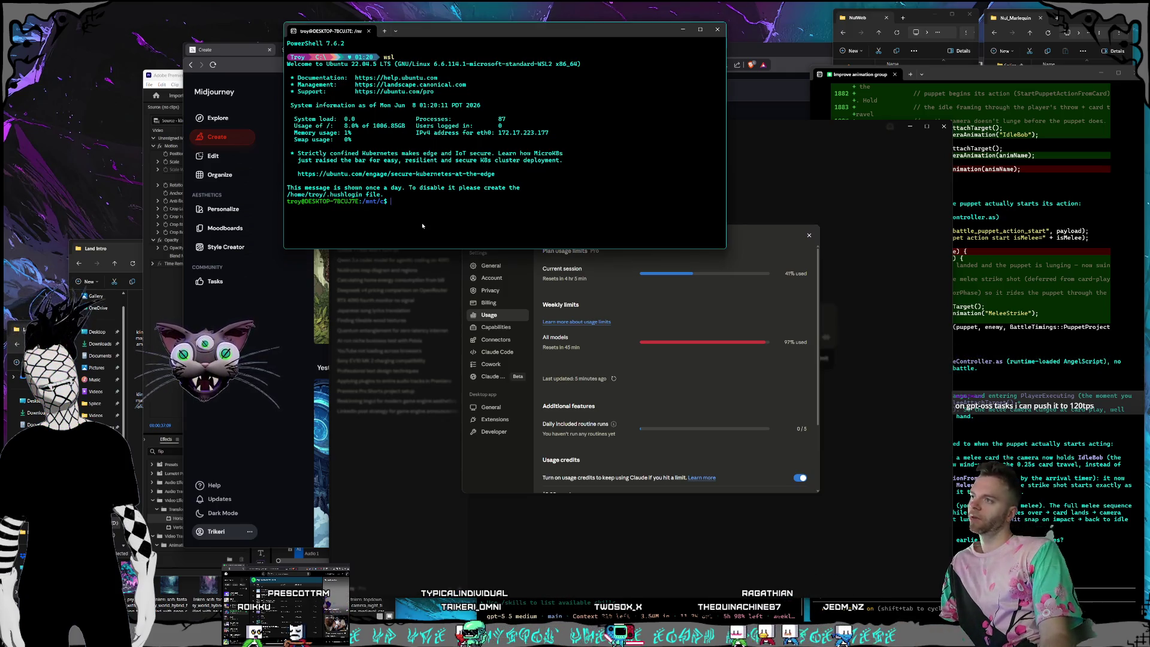
{"action": "type", "text": "ol"}
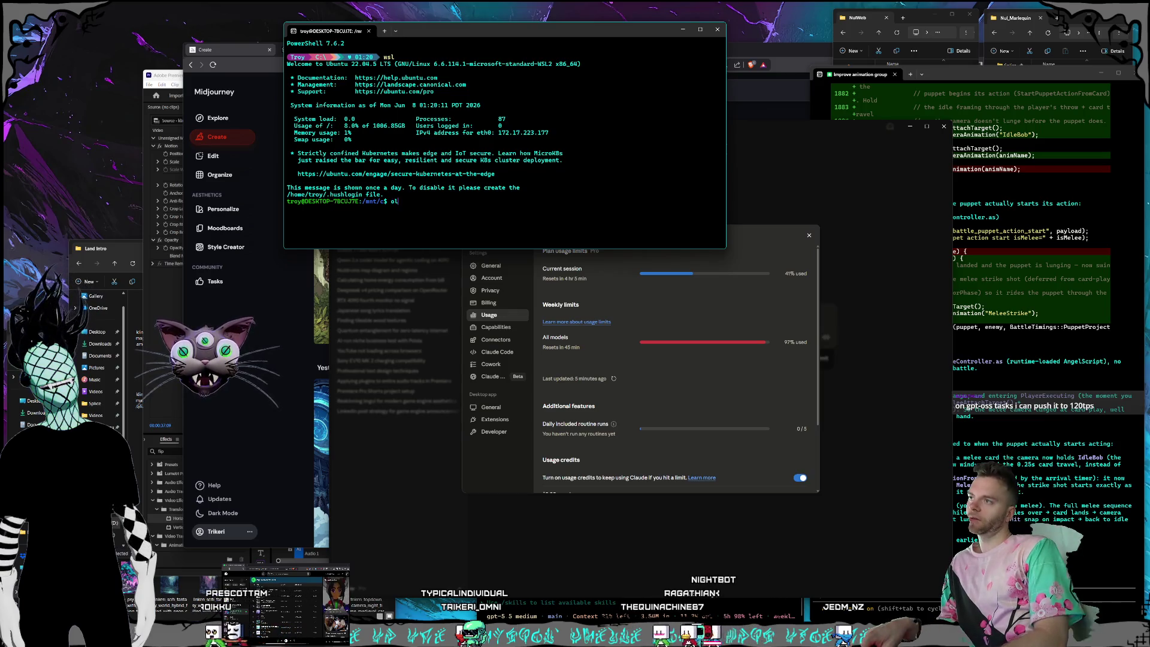
{"action": "type", "text": "lama list"}
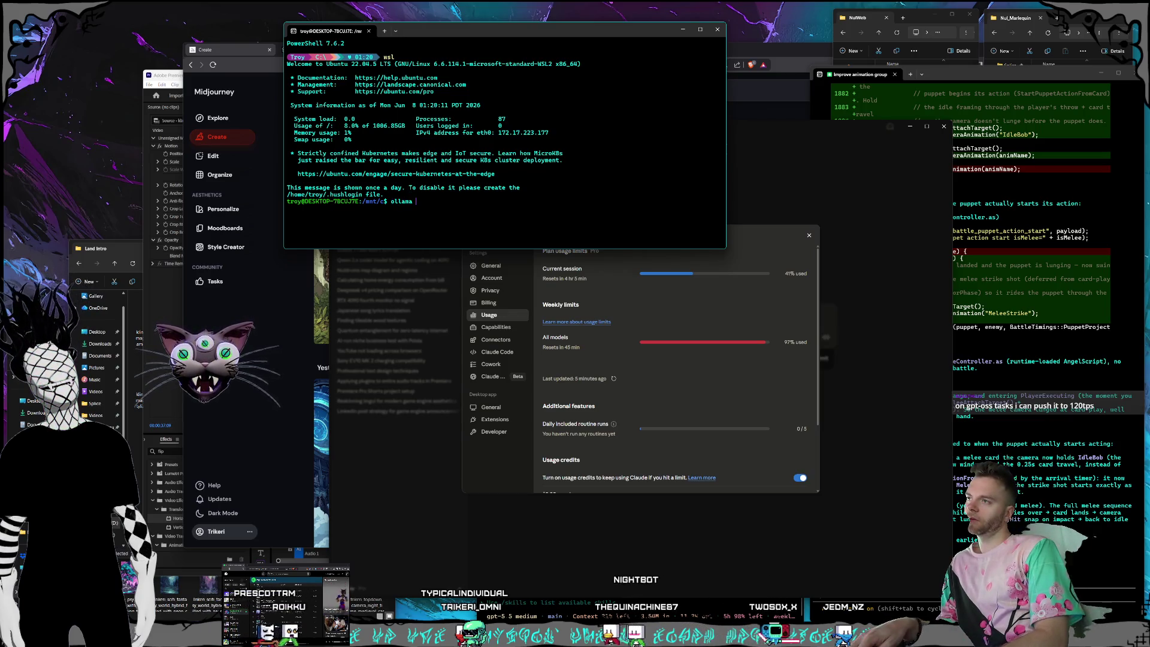
{"action": "key", "text": "Return"}
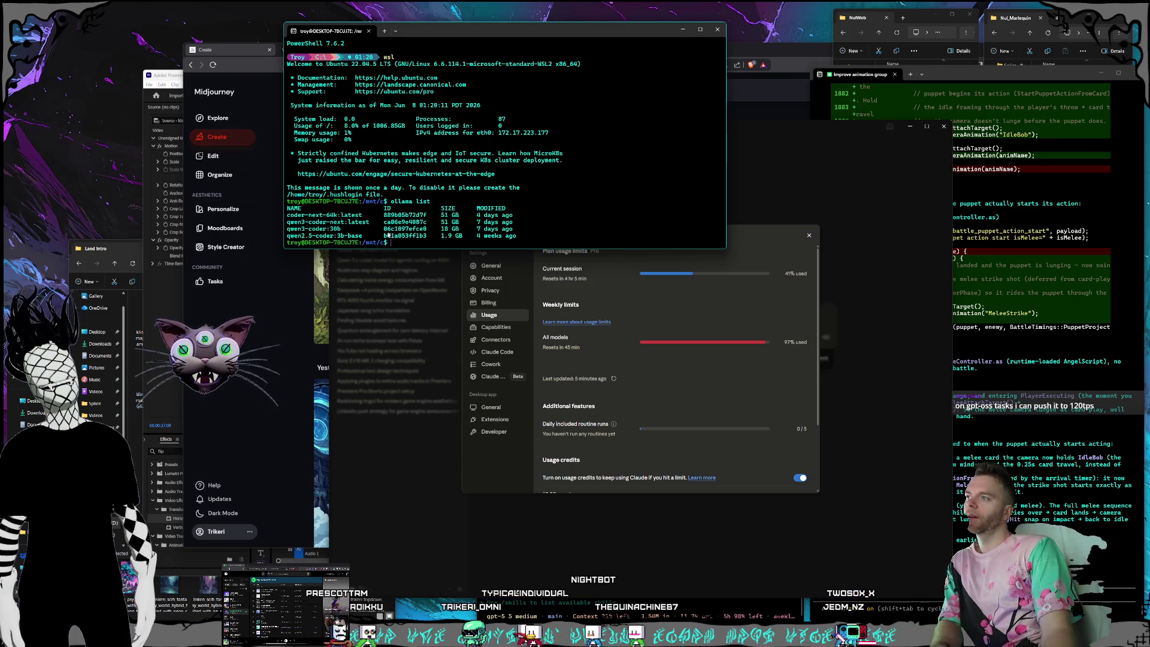
{"action": "left_click_drag", "start_coordinate": [727, 251], "coordinate": [823, 317]}
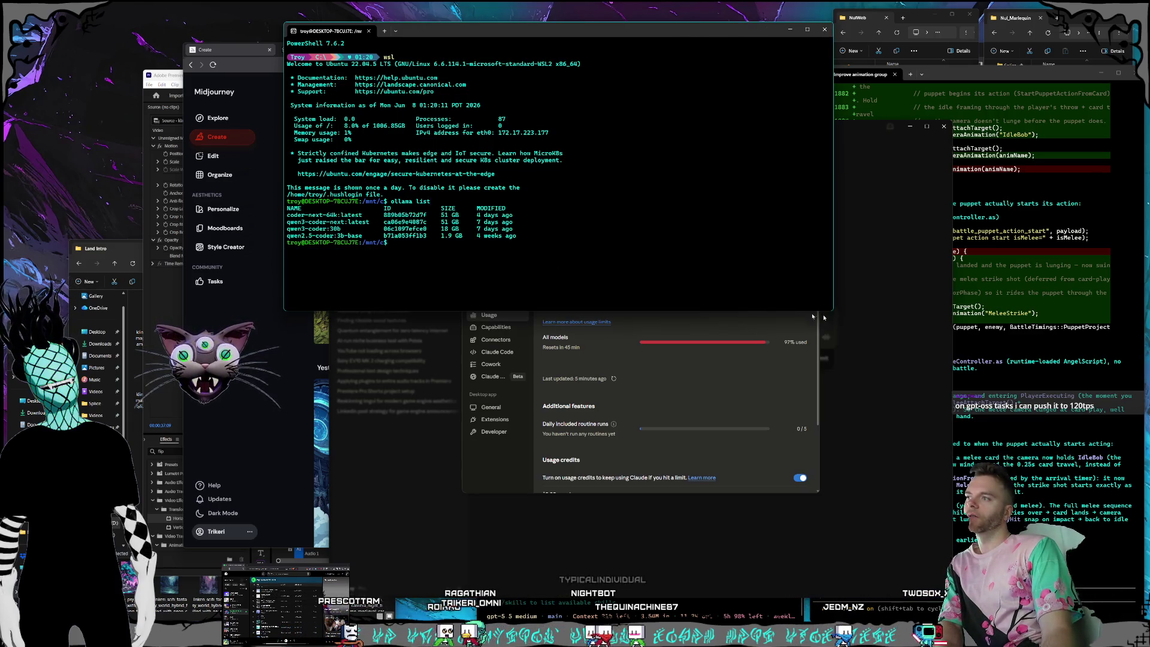
{"action": "left_click_drag", "start_coordinate": [433, 34], "coordinate": [516, 25]}
{"action": "mouse_move", "coordinate": [522, 212]}
{"action": "left_mouse_down"}
{"action": "mouse_move", "coordinate": [543, 213]}
{"action": "mouse_move", "coordinate": [502, 212]}
{"action": "left_mouse_up"}
{"action": "right_click", "coordinate": [606, 214]}
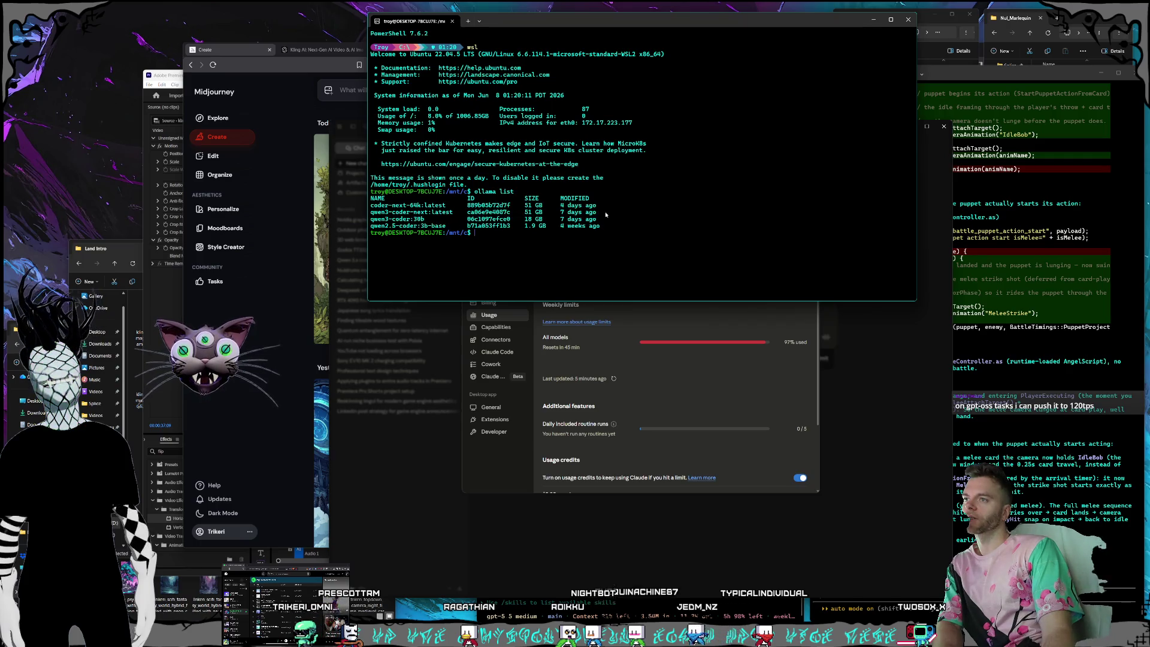
{"action": "right_click", "coordinate": [599, 215]}
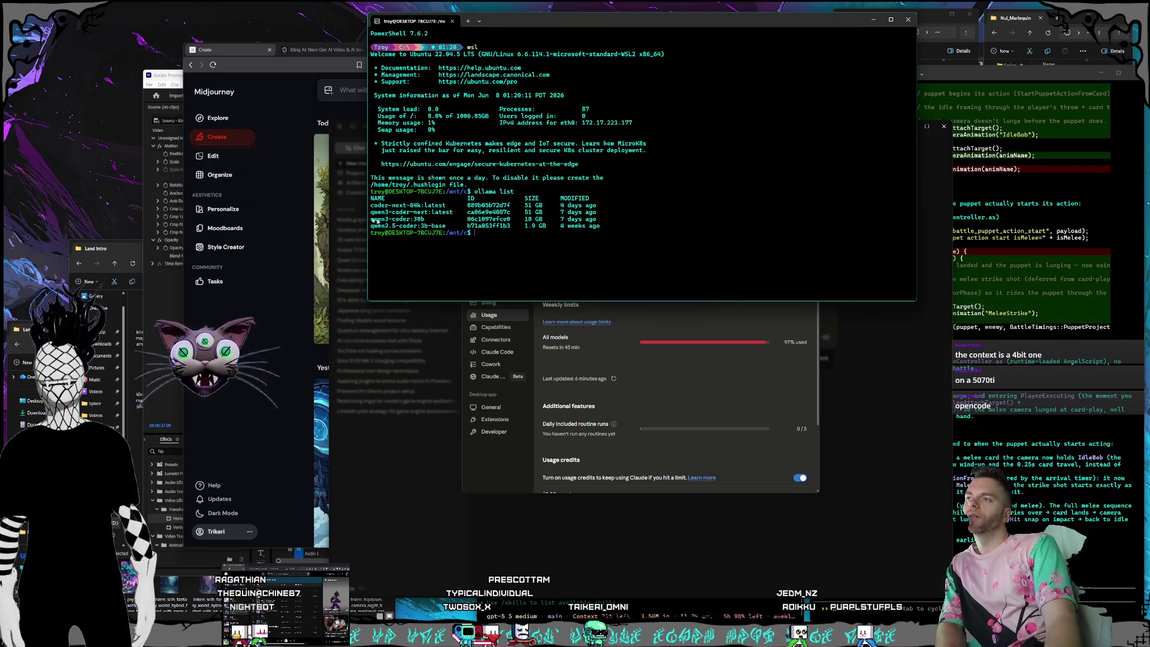
{"action": "left_click_drag", "start_coordinate": [370, 212], "coordinate": [513, 212]}
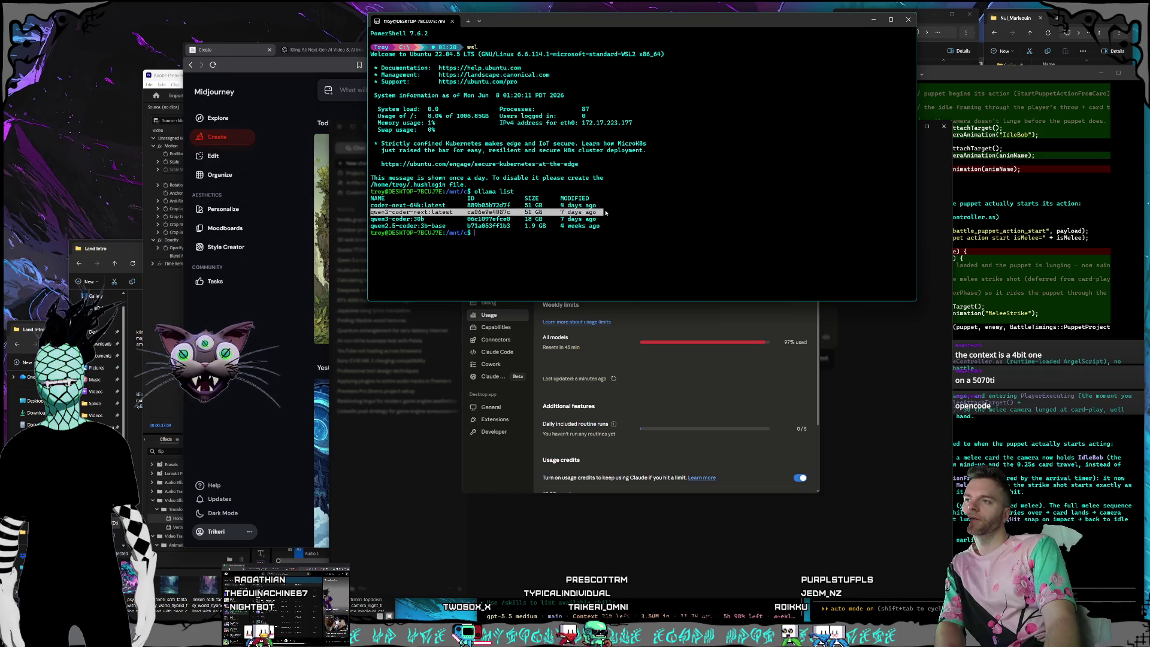
{"action": "left_click_drag", "start_coordinate": [596, 212], "coordinate": [410, 219]}
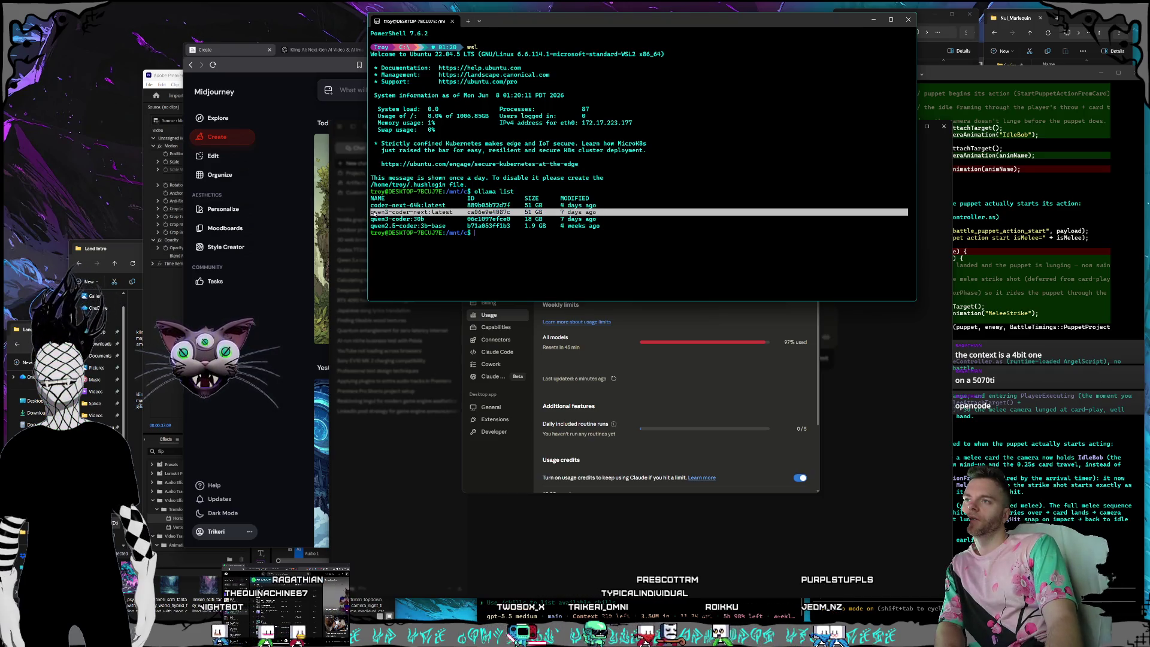
{"action": "left_click", "coordinate": [372, 213]}
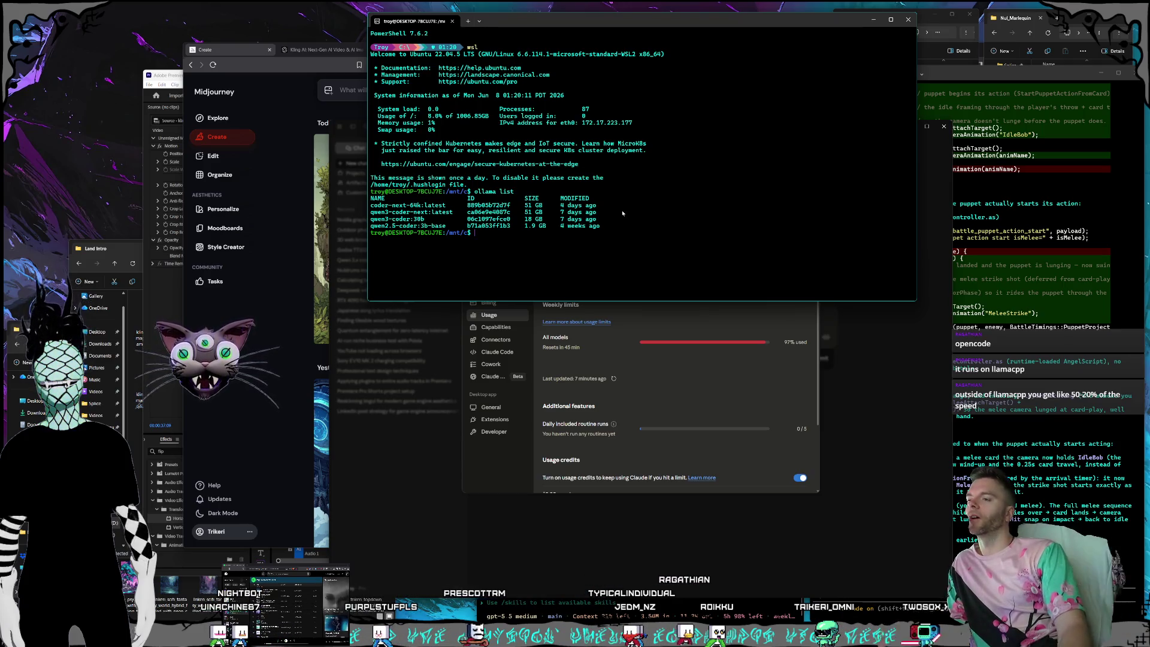
{"action": "mouse_move", "coordinate": [539, 25]}
{"action": "left_mouse_down"}
{"action": "mouse_move", "coordinate": [507, 20]}
{"action": "mouse_move", "coordinate": [518, 19]}
{"action": "left_mouse_up"}
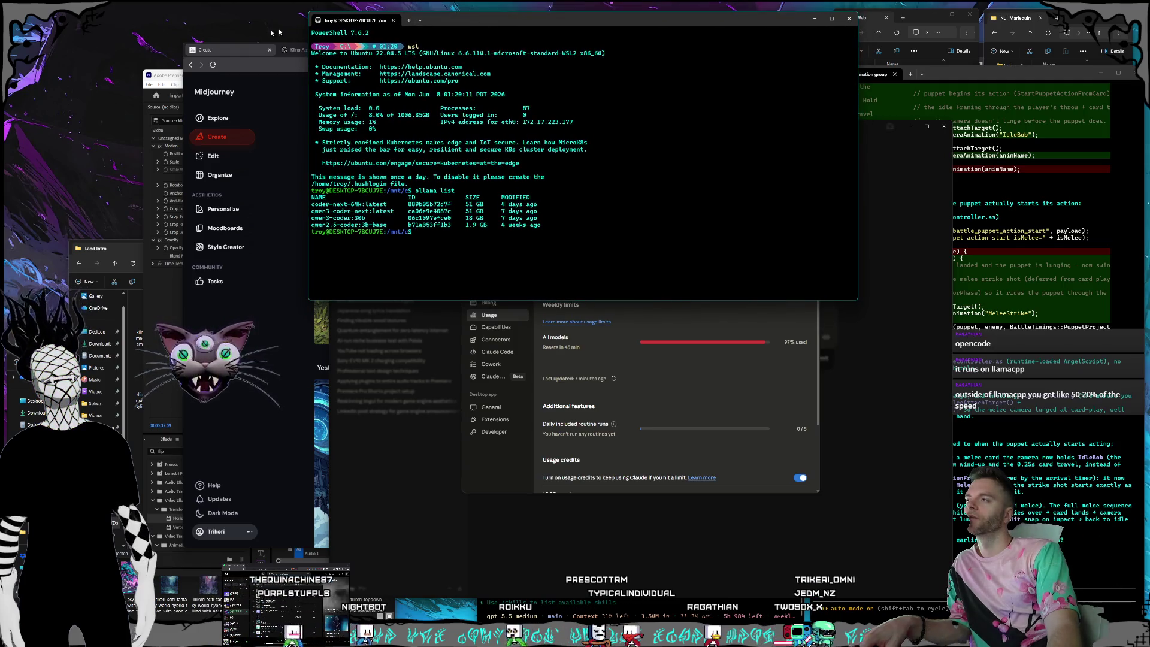
{"action": "left_click", "coordinate": [252, 50]}
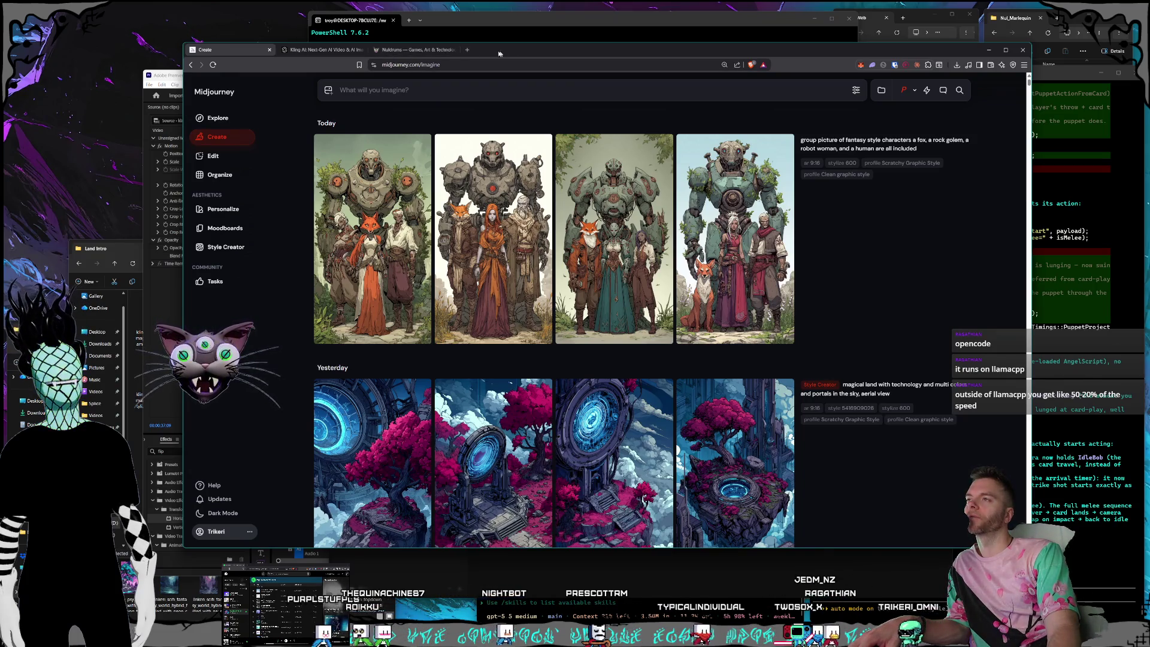
Open a fresh New Tab page in Brave beside the Midjourney, Kling and Nukbrains tabs.
{"action": "left_click", "coordinate": [453, 33]}
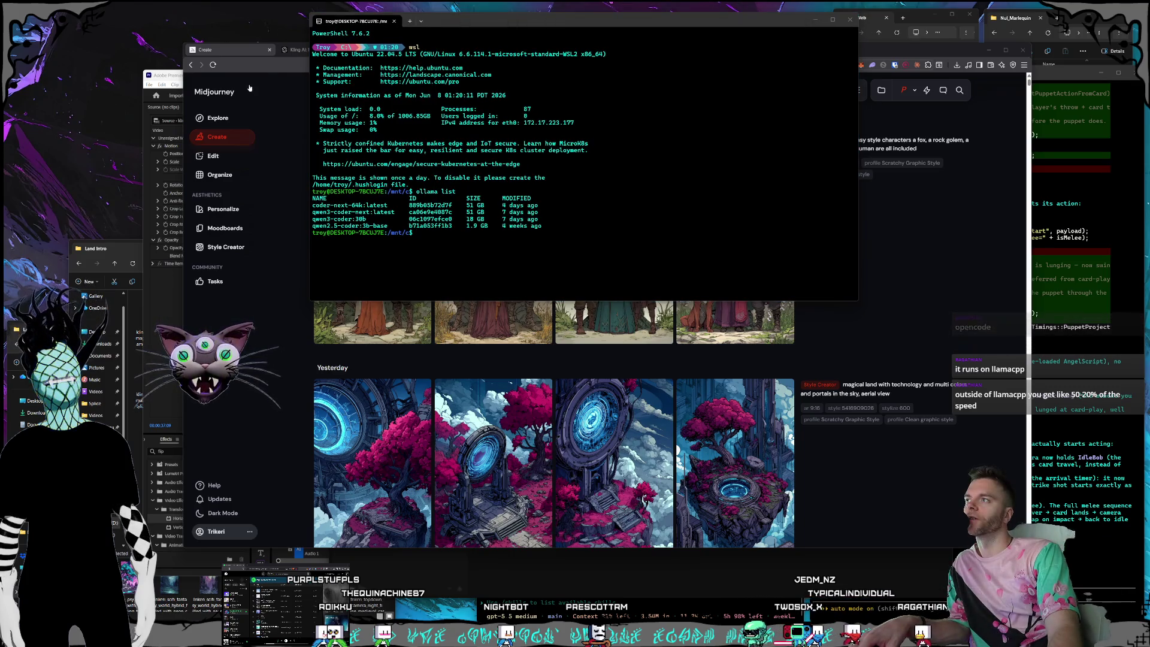
{"action": "left_click", "coordinate": [267, 71]}
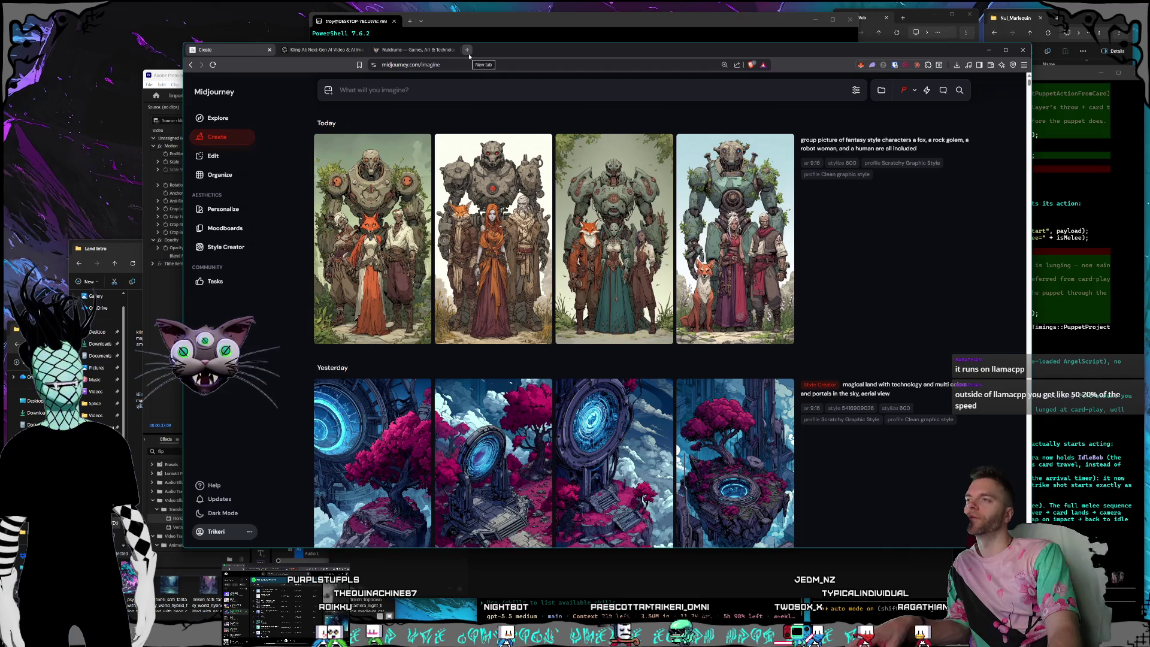
{"action": "left_click", "coordinate": [468, 50]}
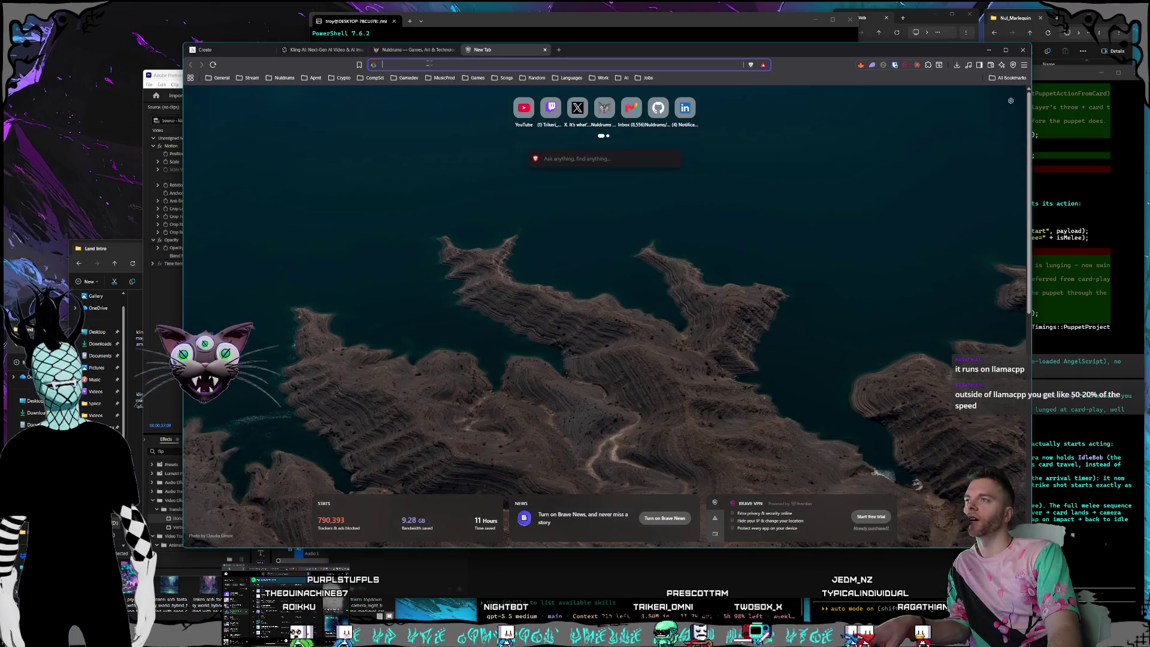
{"action": "left_click", "coordinate": [455, 21]}
{"action": "left_click_drag", "start_coordinate": [455, 21], "coordinate": [452, 19]}
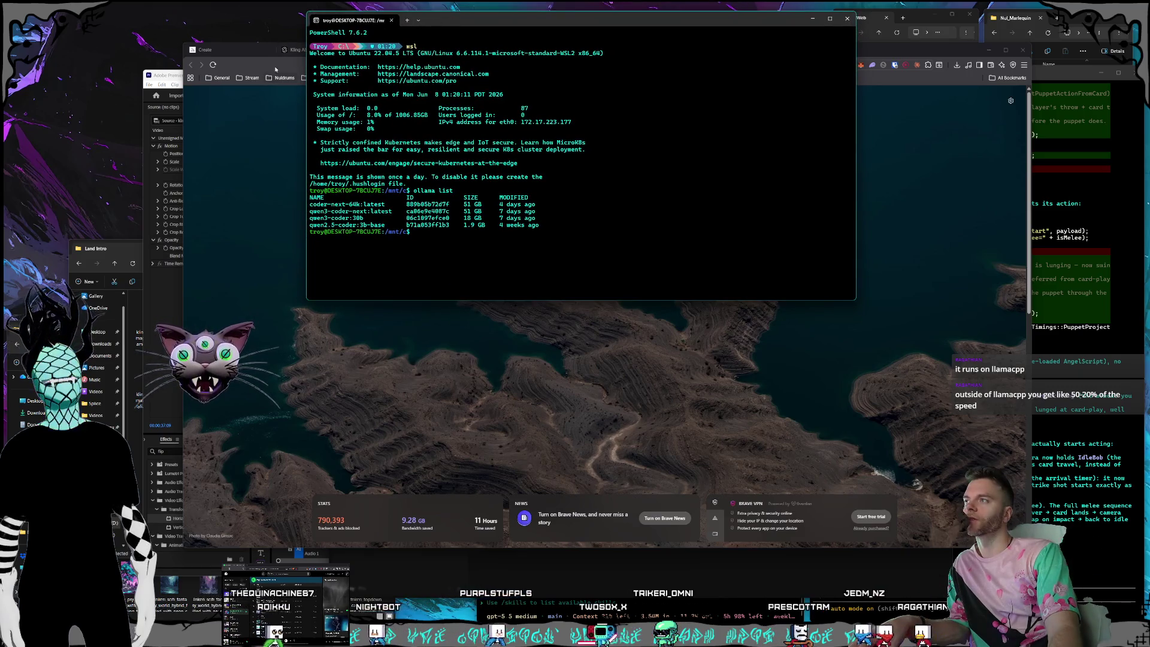
{"action": "left_click", "coordinate": [294, 60]}
Search Google for 'llama cpp' and open the official llama-cpp.com homepage result.
{"action": "left_click", "coordinate": [423, 65]}
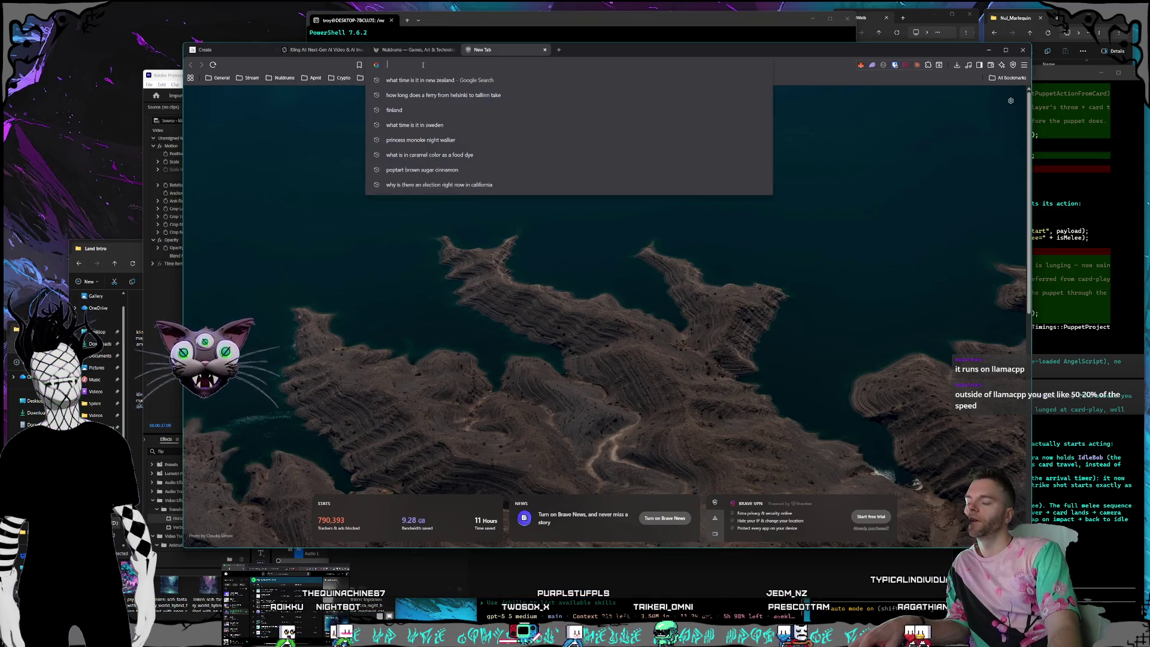
{"action": "type", "text": "llama cpp"}
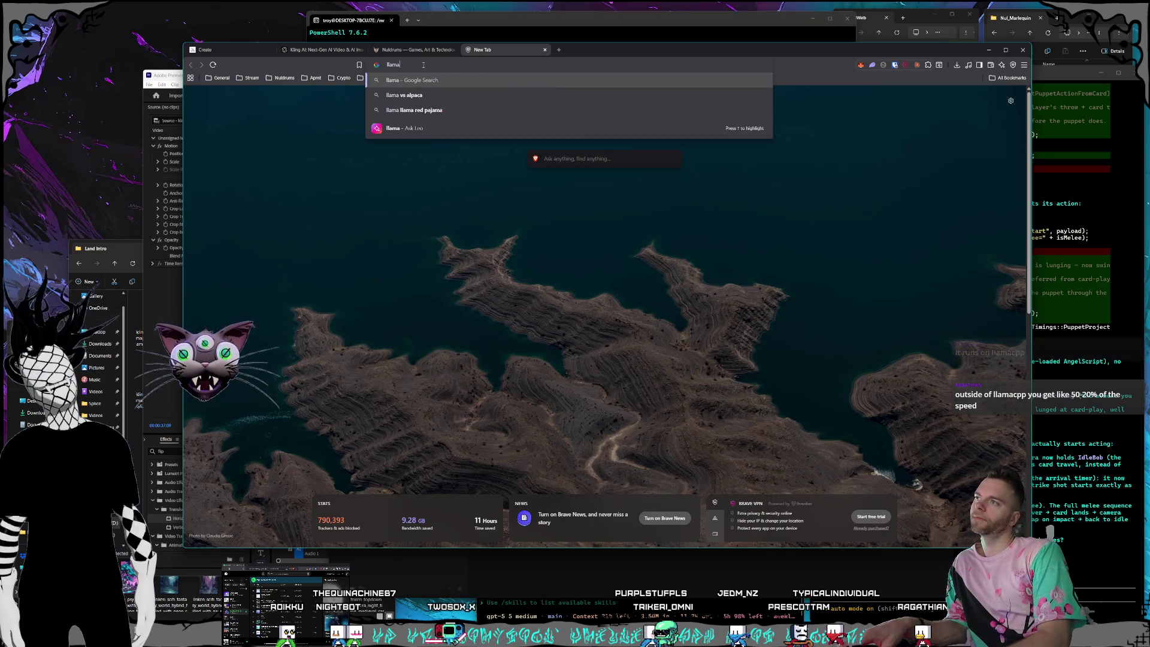
{"action": "key", "text": "Return"}
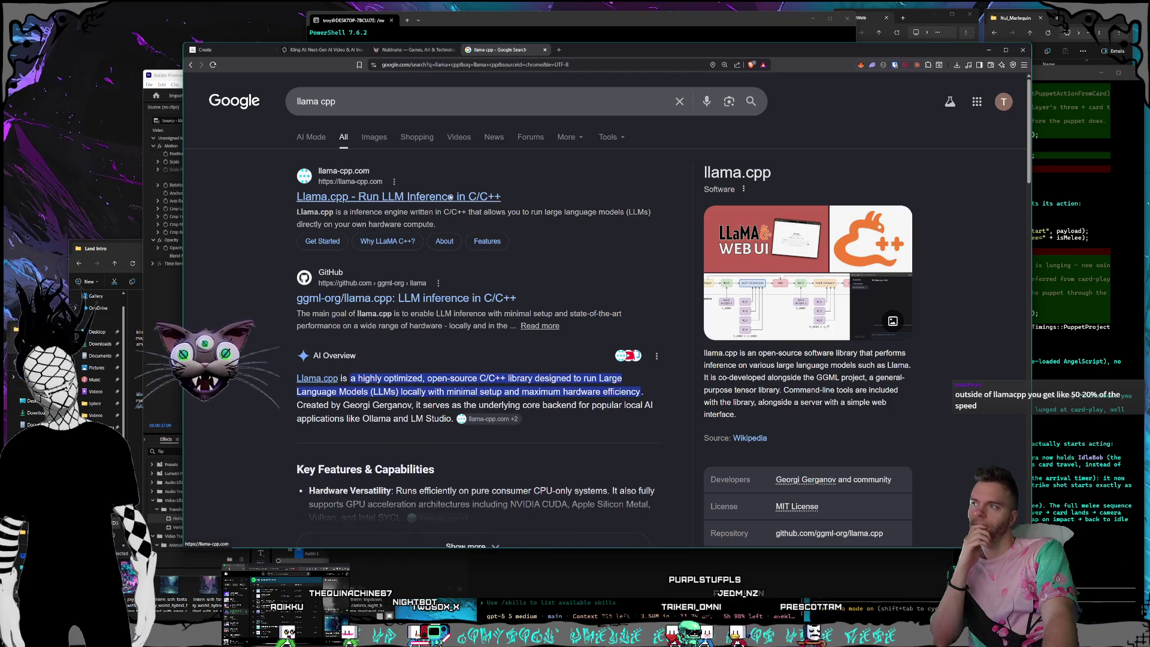
{"action": "left_click", "coordinate": [450, 197]}
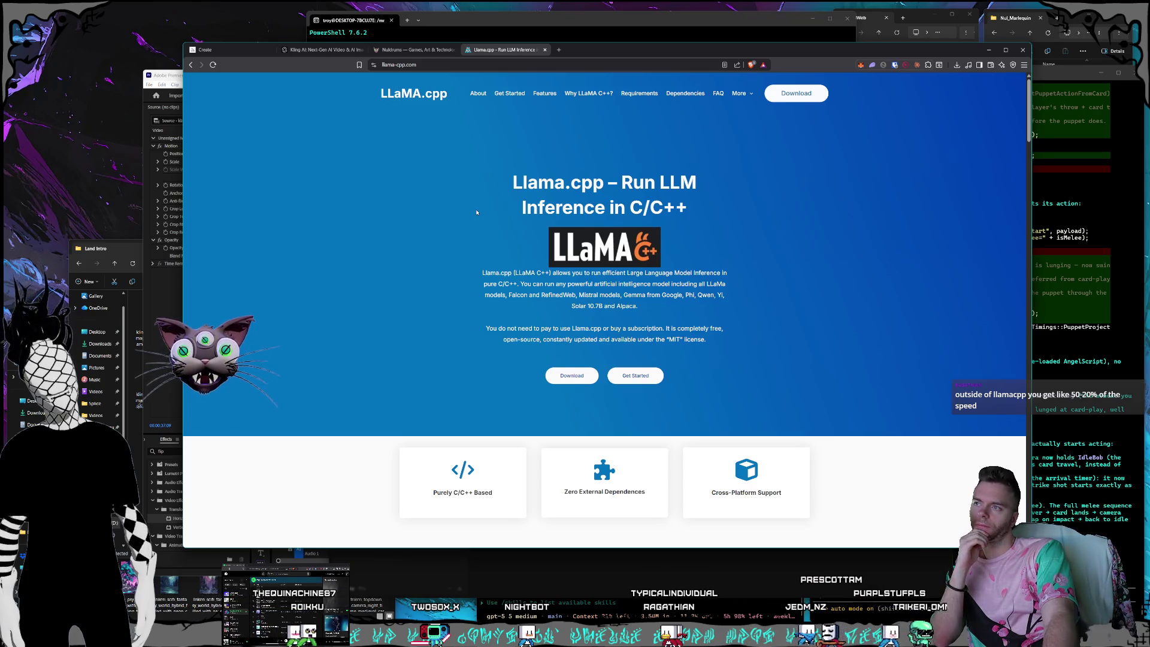
Scroll through llama.cpp's Windows, Linux and macOS download options, then close the tab.
{"action": "scroll", "coordinate": [477, 213], "scroll_direction": "down", "scroll_amount": 1}
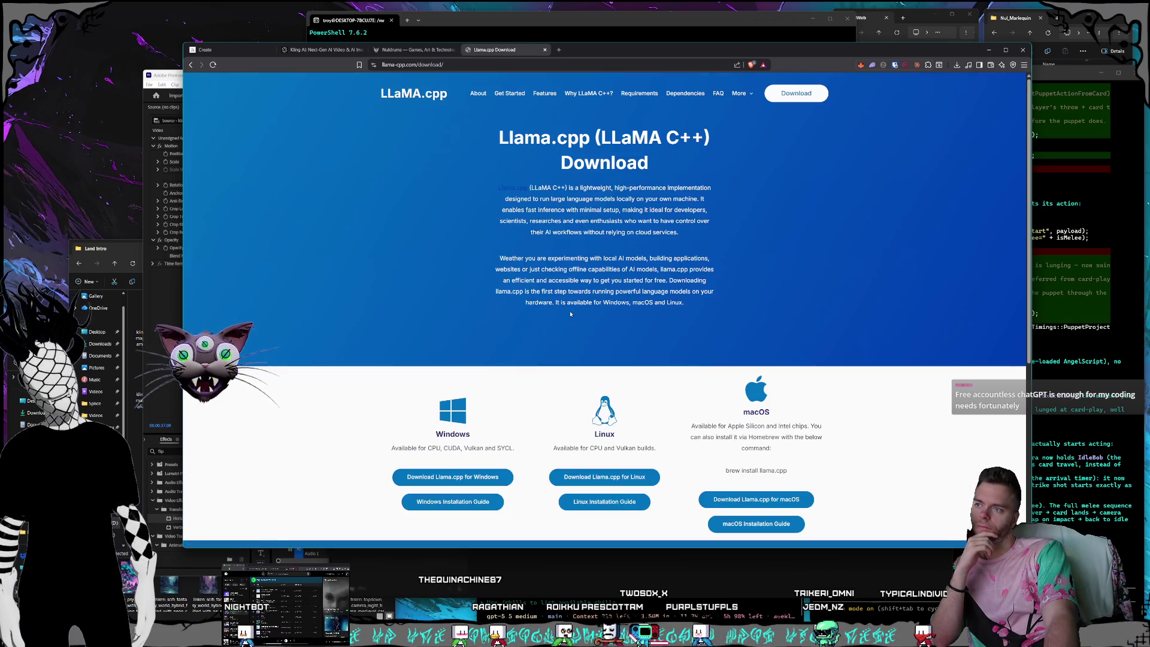
{"action": "scroll", "coordinate": [561, 293], "scroll_direction": "down", "scroll_amount": 3}
{"action": "scroll", "coordinate": [560, 293], "scroll_direction": "up", "scroll_amount": 2}
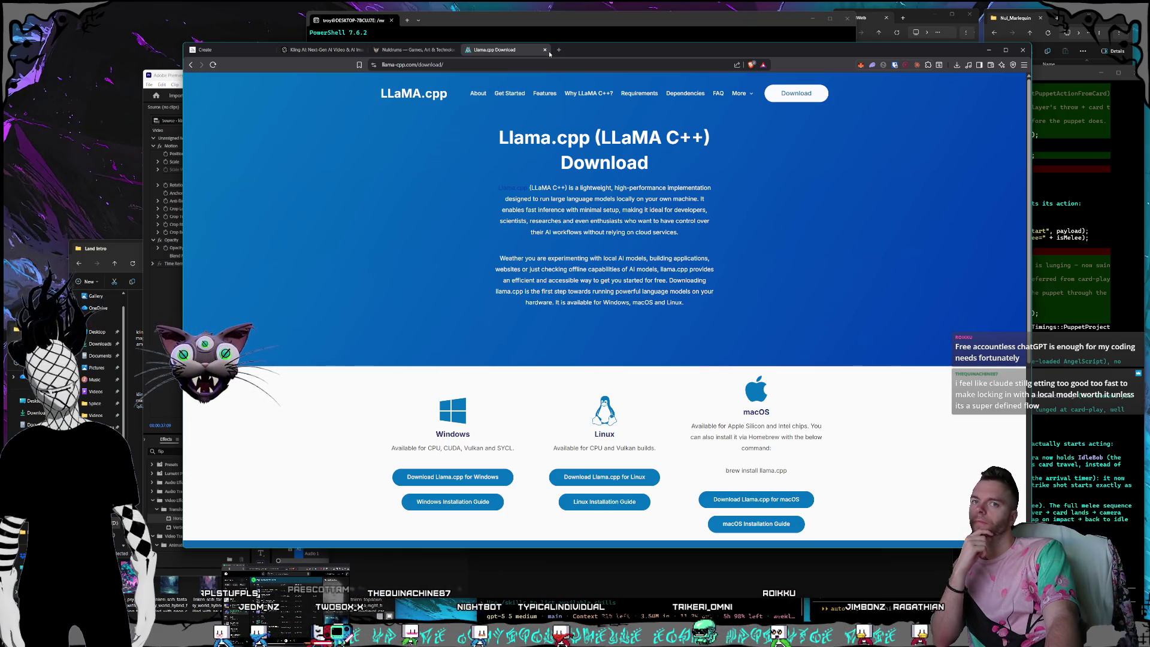
{"action": "left_click", "coordinate": [545, 50]}
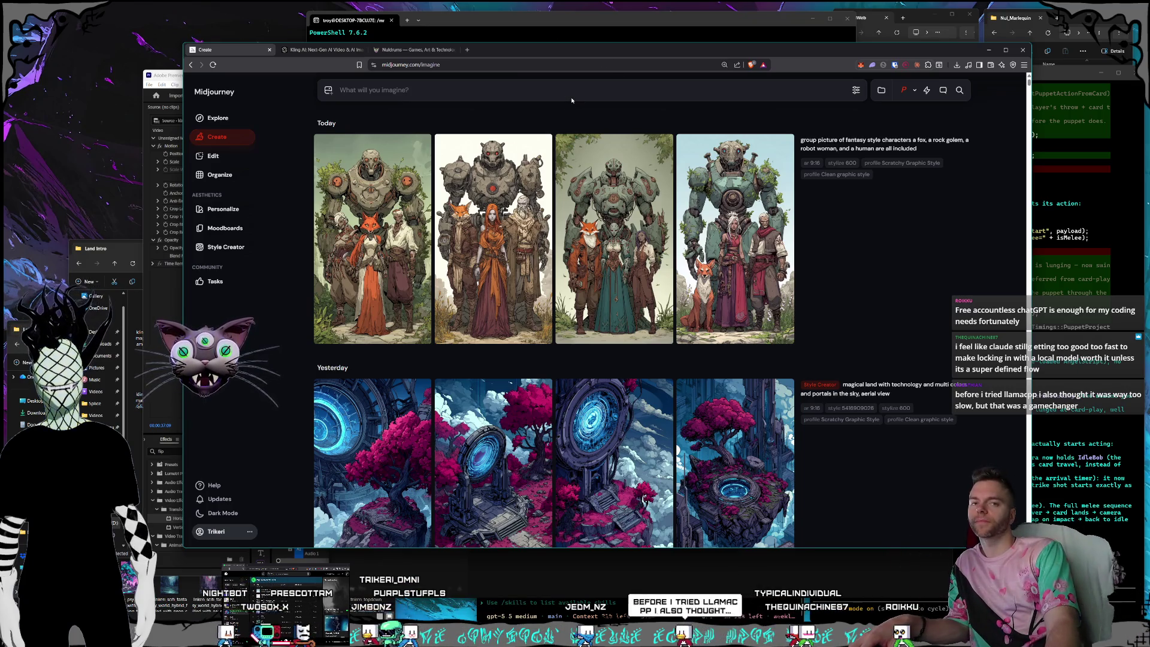
In a new tab, search Google for 'how many parameters is opus 4.8'.
{"action": "left_click", "coordinate": [469, 50]}
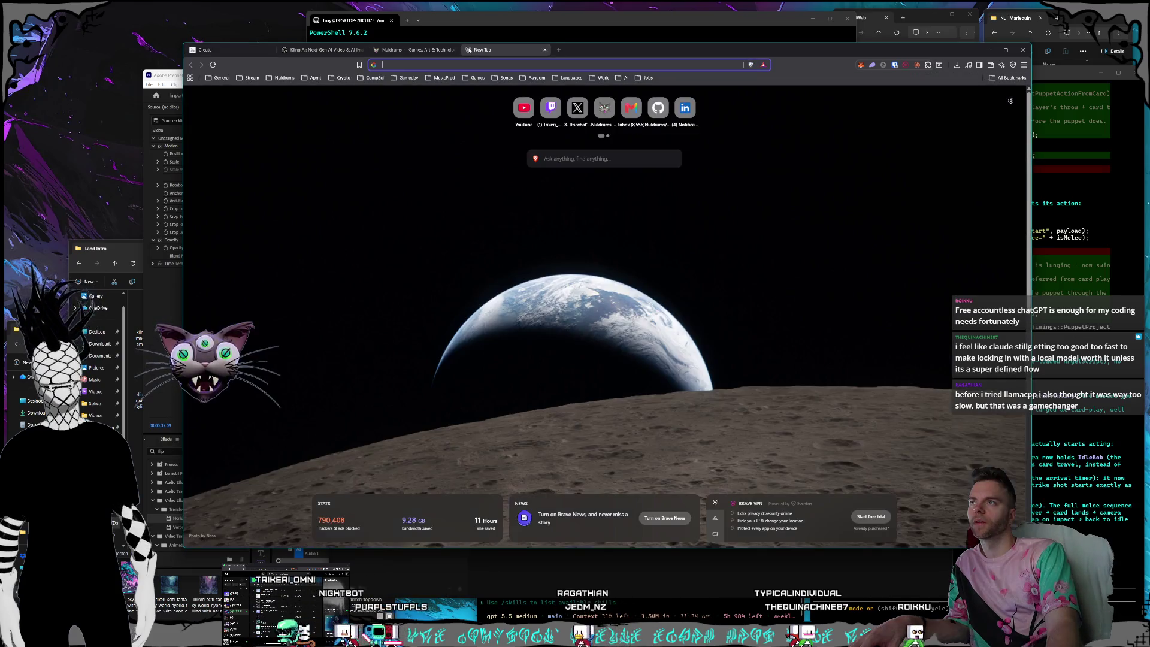
{"action": "left_click", "coordinate": [493, 64]}
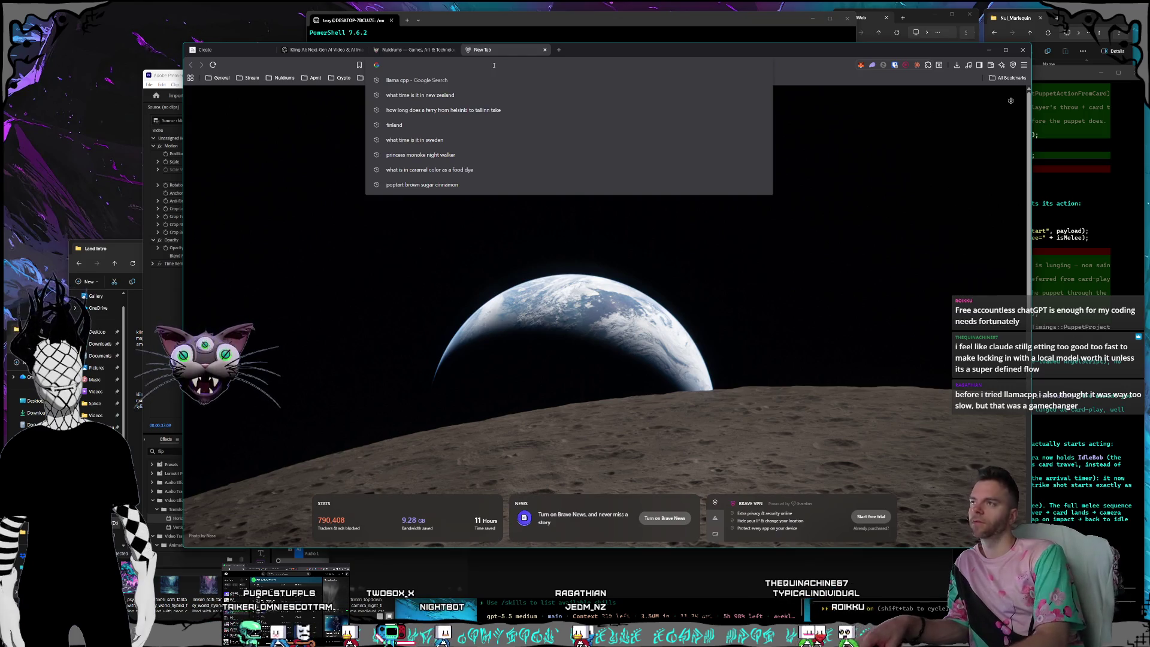
{"action": "type", "text": "how m"}
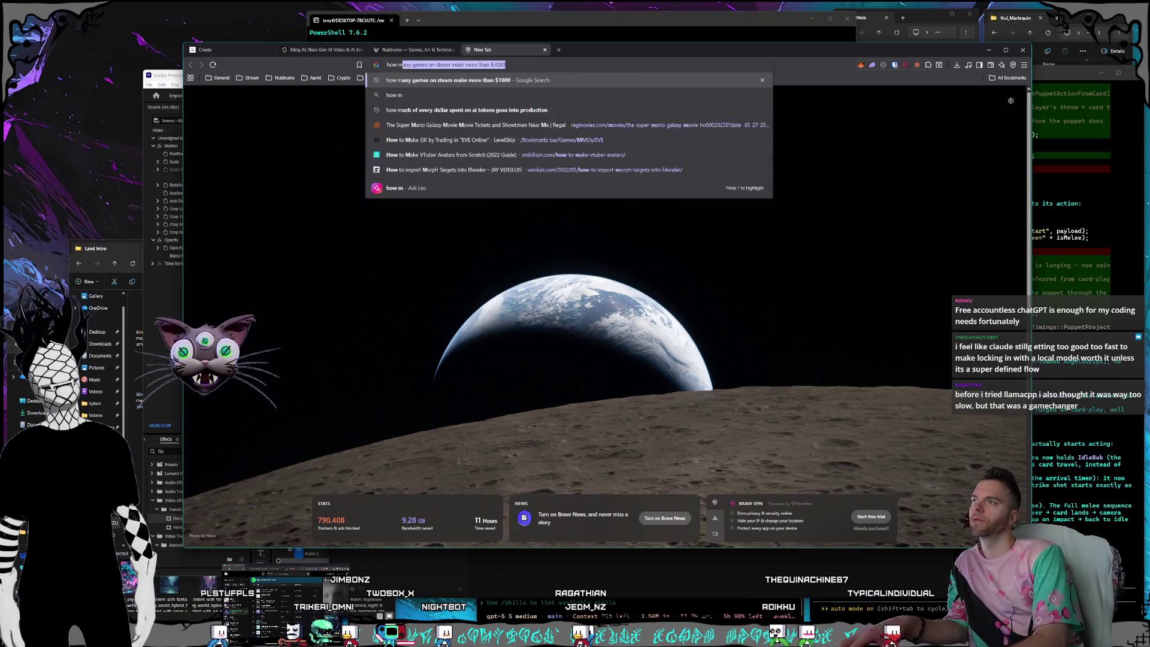
{"action": "type", "text": "any param"}
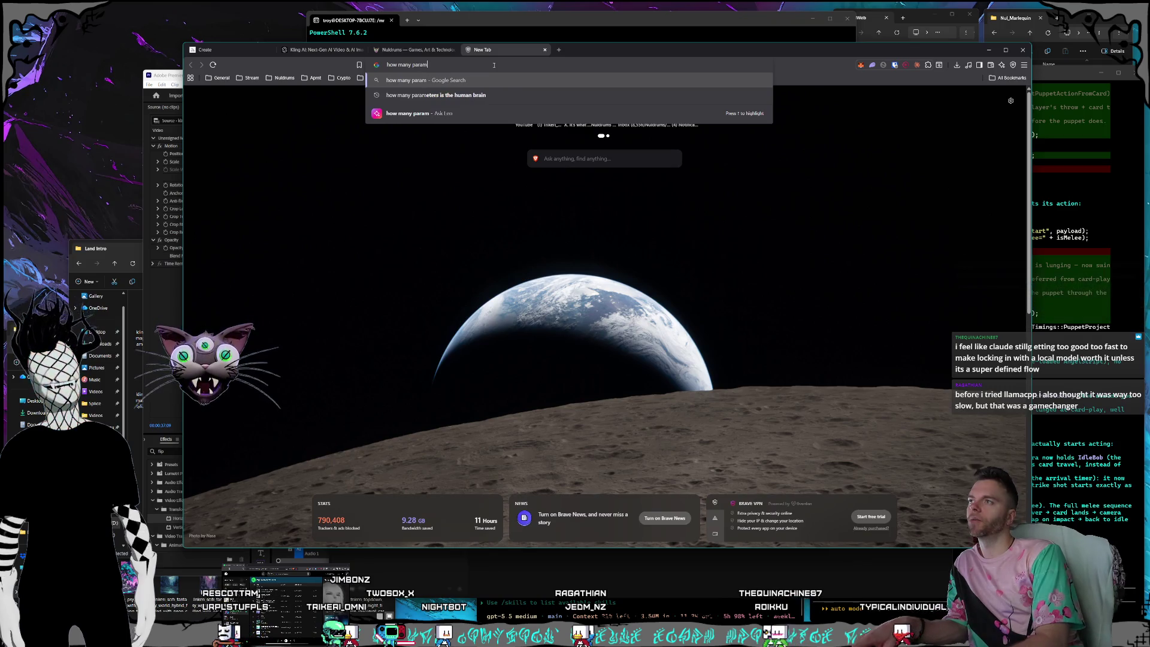
{"action": "type", "text": "et"}
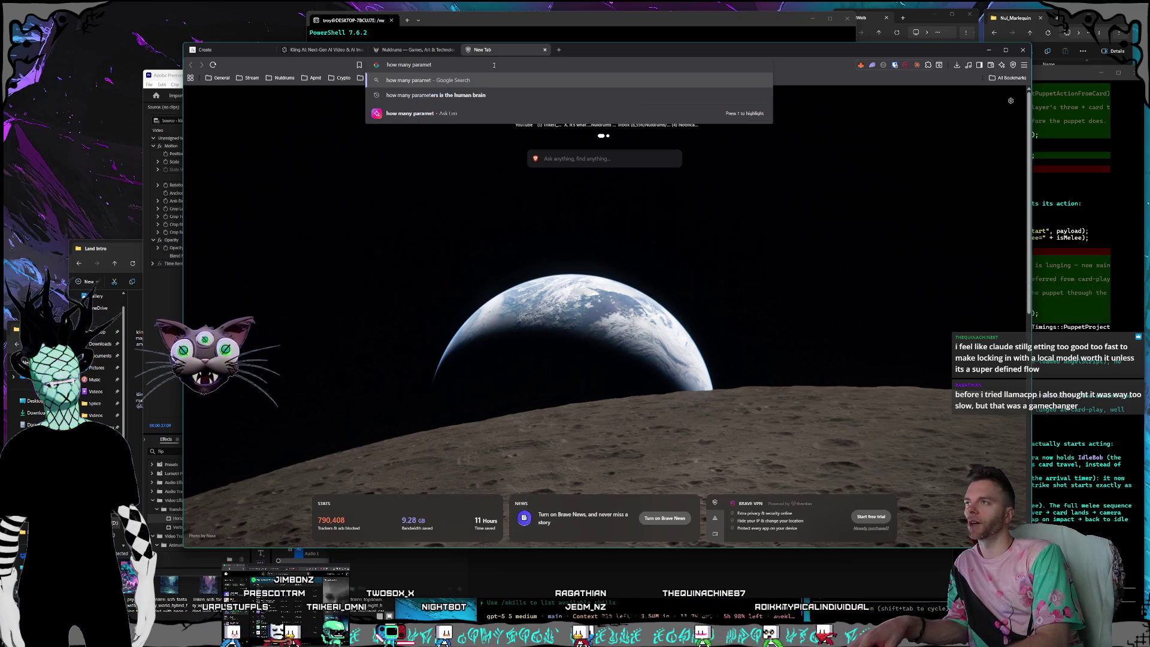
{"action": "type", "text": "ers is opus 4.8"}
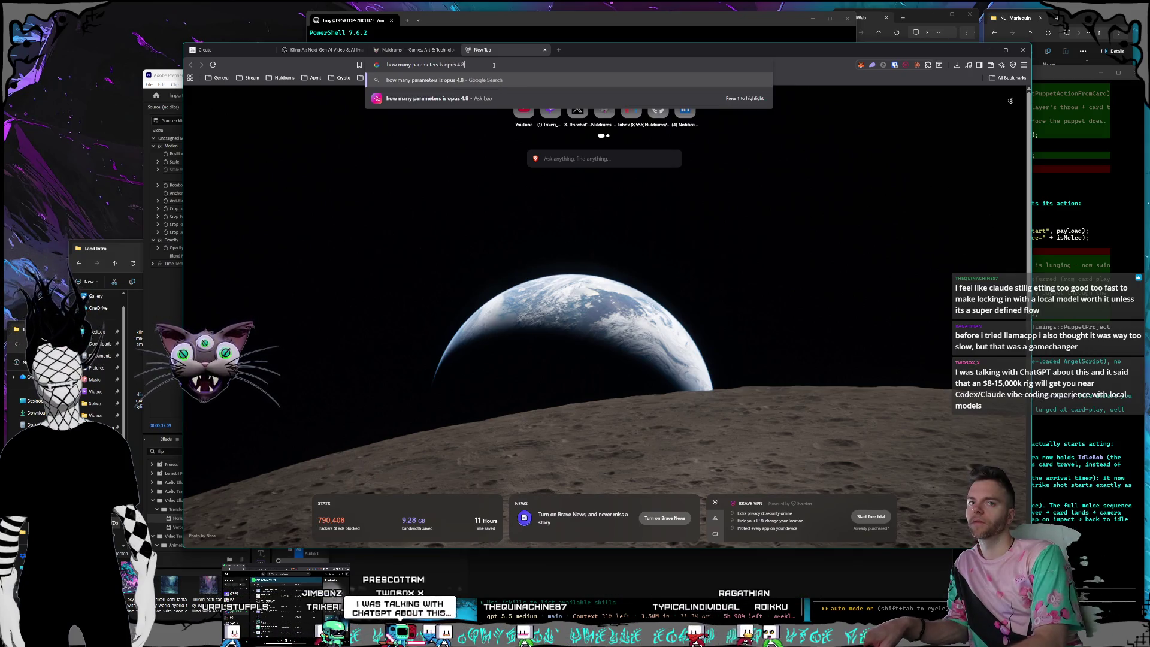
{"action": "key", "text": "Return"}
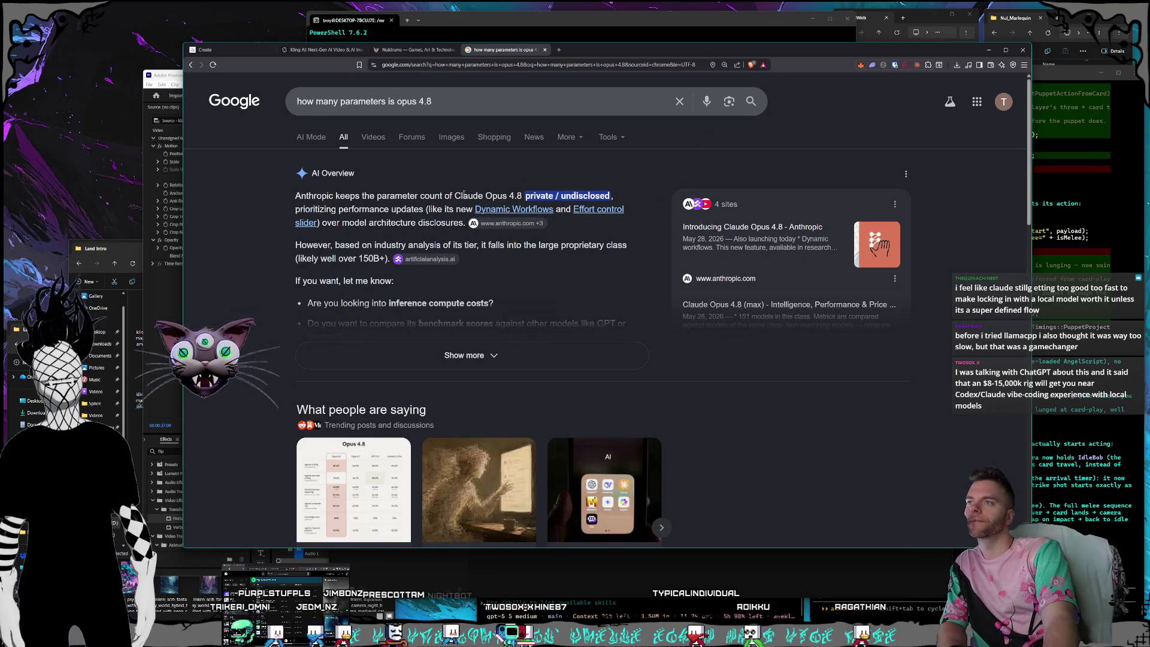
Expand and read the AI Overview (undisclosed, likely over 150B), then close the tab.
{"action": "left_click", "coordinate": [547, 345]}
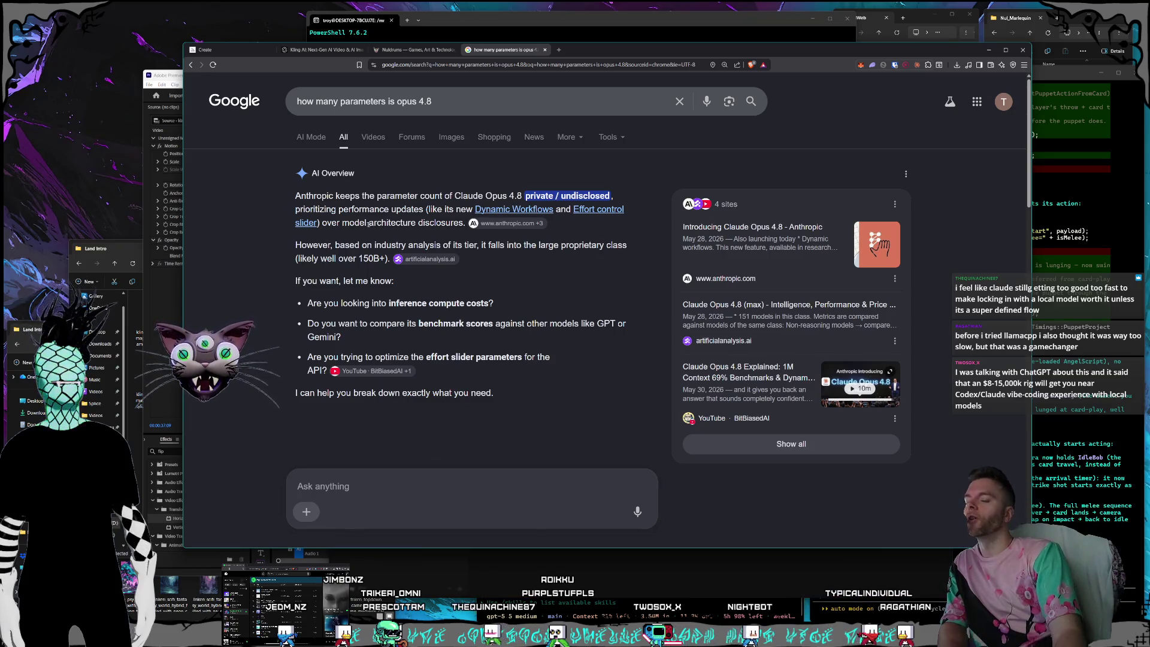
{"action": "scroll", "coordinate": [362, 199], "scroll_direction": "down", "scroll_amount": 6}
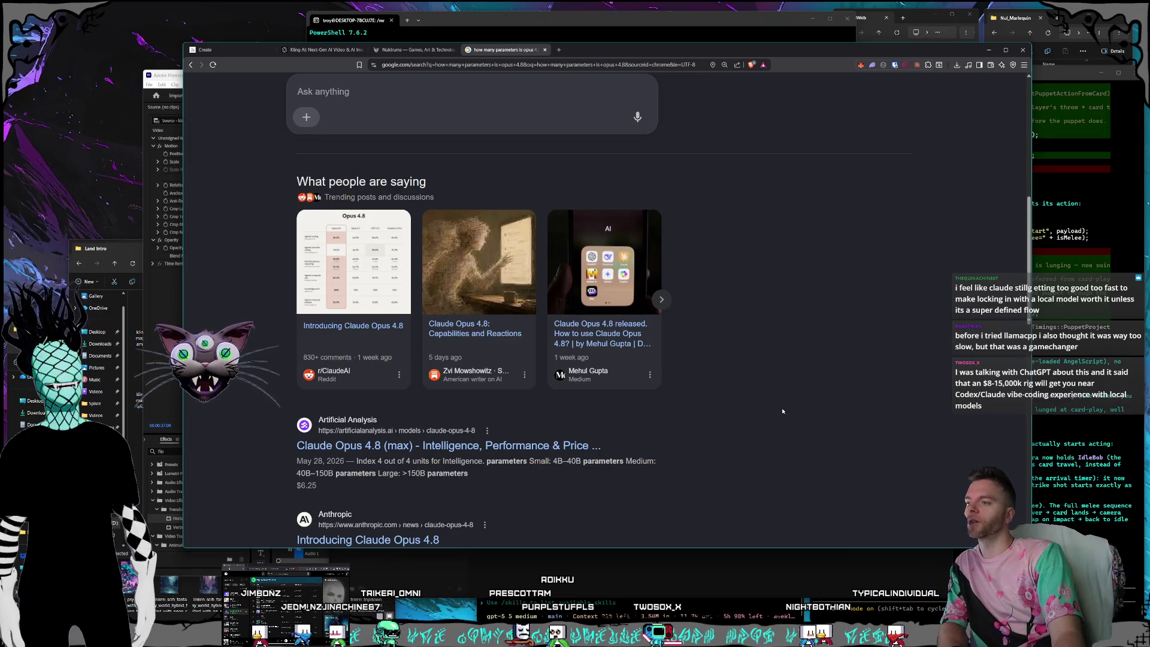
{"action": "scroll", "coordinate": [791, 407], "scroll_direction": "down", "scroll_amount": 3}
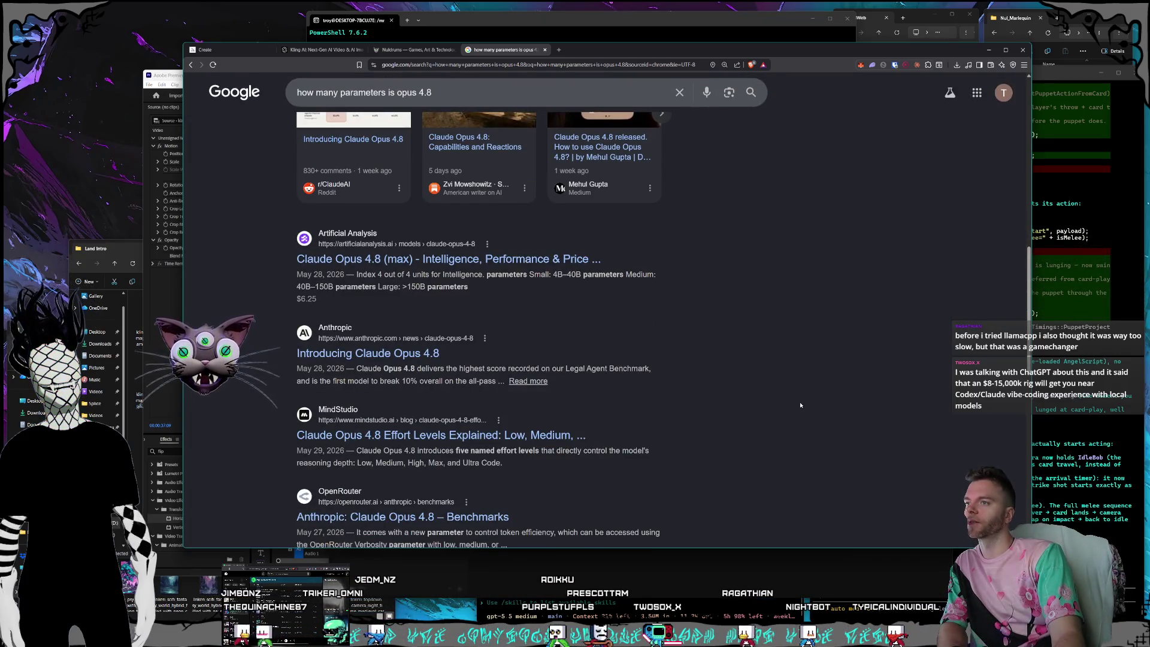
{"action": "scroll", "coordinate": [801, 406], "scroll_direction": "down", "scroll_amount": 4}
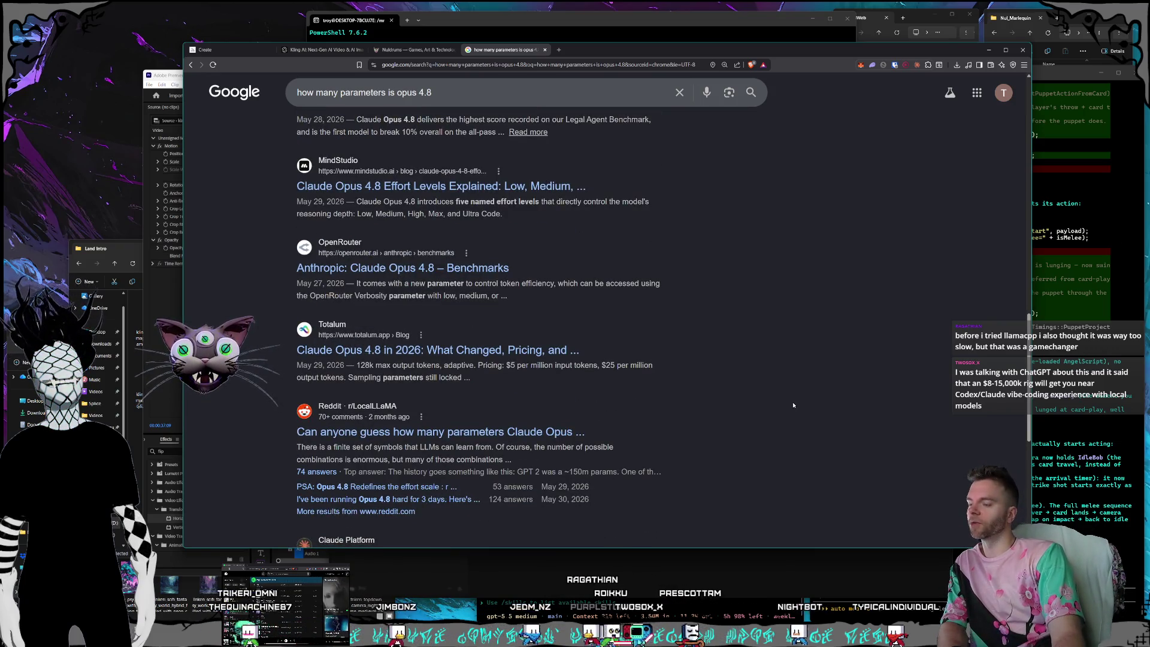
{"action": "scroll", "coordinate": [788, 407], "scroll_direction": "up", "scroll_amount": 6}
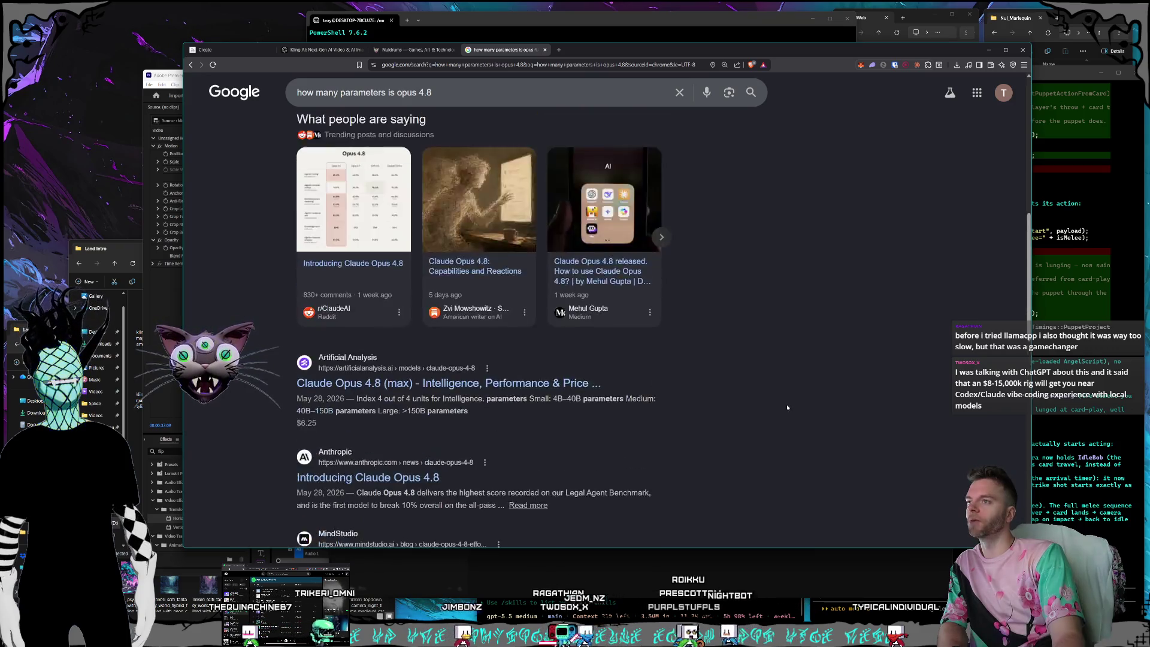
{"action": "scroll", "coordinate": [788, 408], "scroll_direction": "up", "scroll_amount": 10}
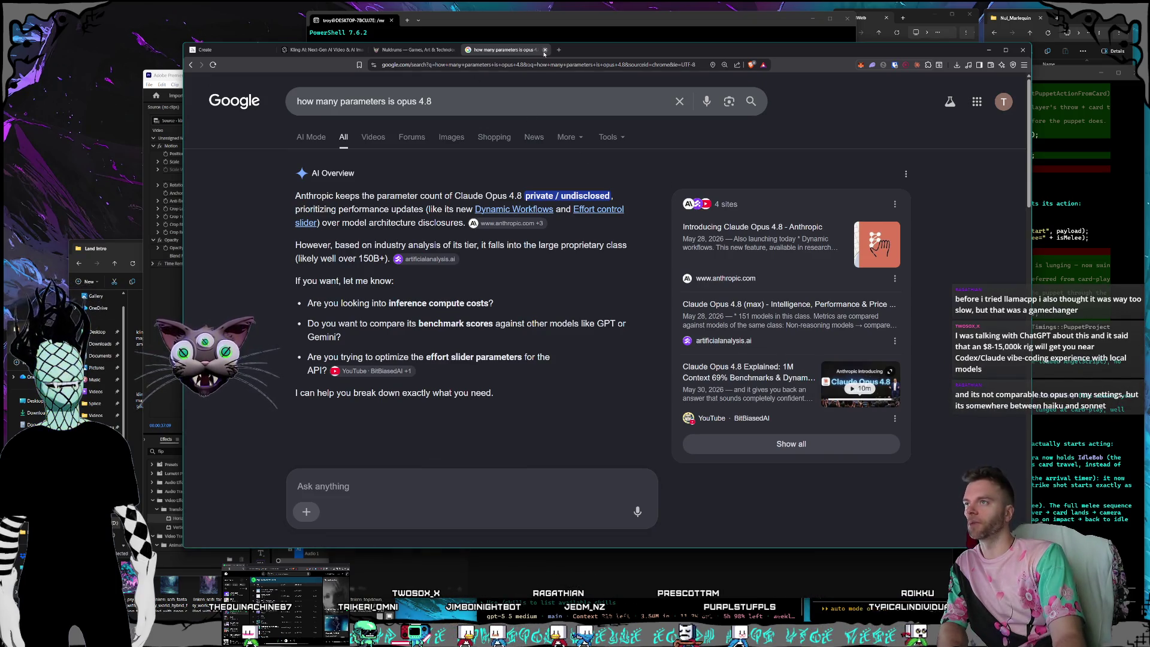
{"action": "middle_click", "coordinate": [502, 52]}
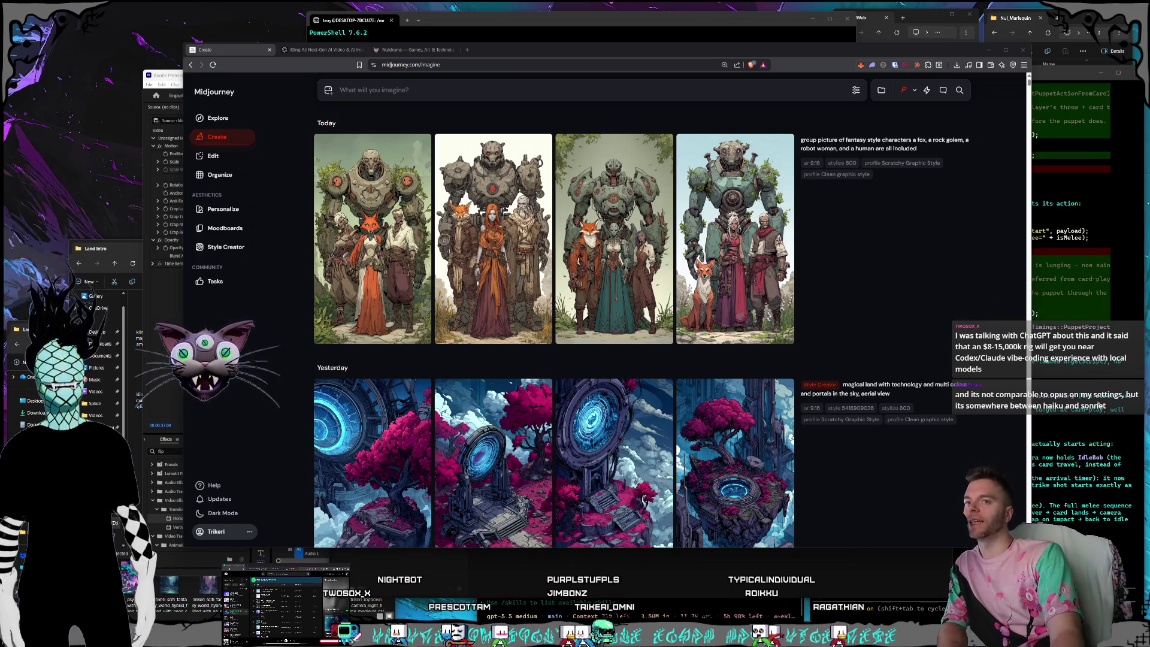
Bring the Nul_Marlequin agent session forward and open Nul_Marlequin.nulproject from File Explorer.
{"action": "left_click", "coordinate": [673, 614]}
{"action": "left_click", "coordinate": [673, 614]}
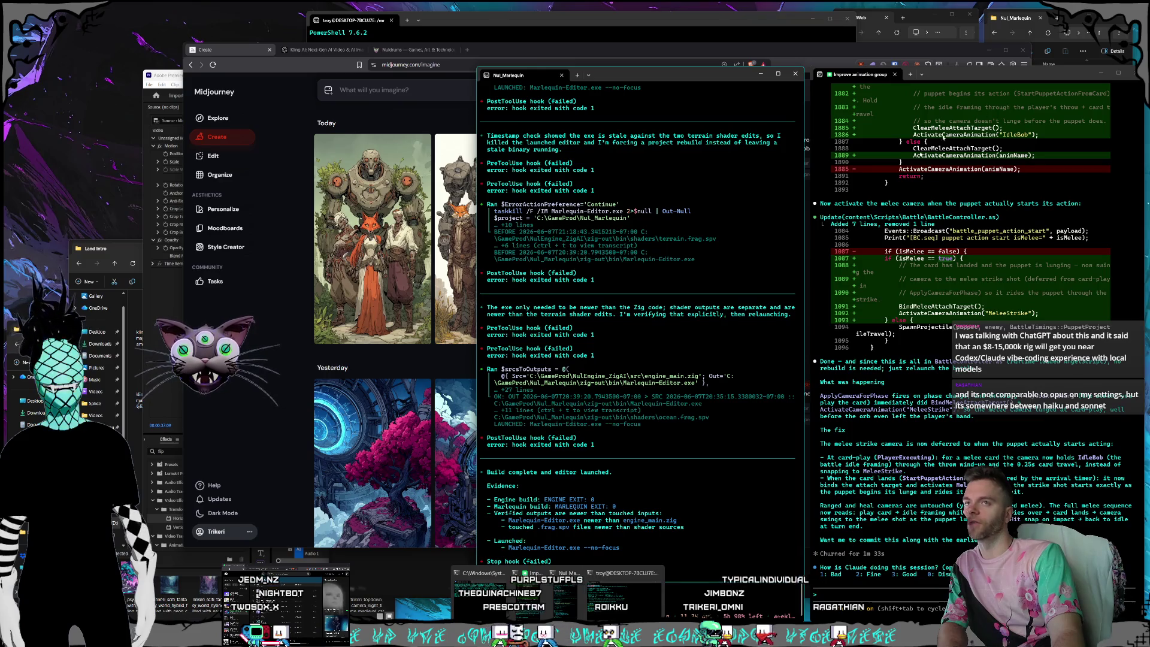
{"action": "left_click", "coordinate": [1073, 26]}
{"action": "double_click", "coordinate": [1063, 117]}
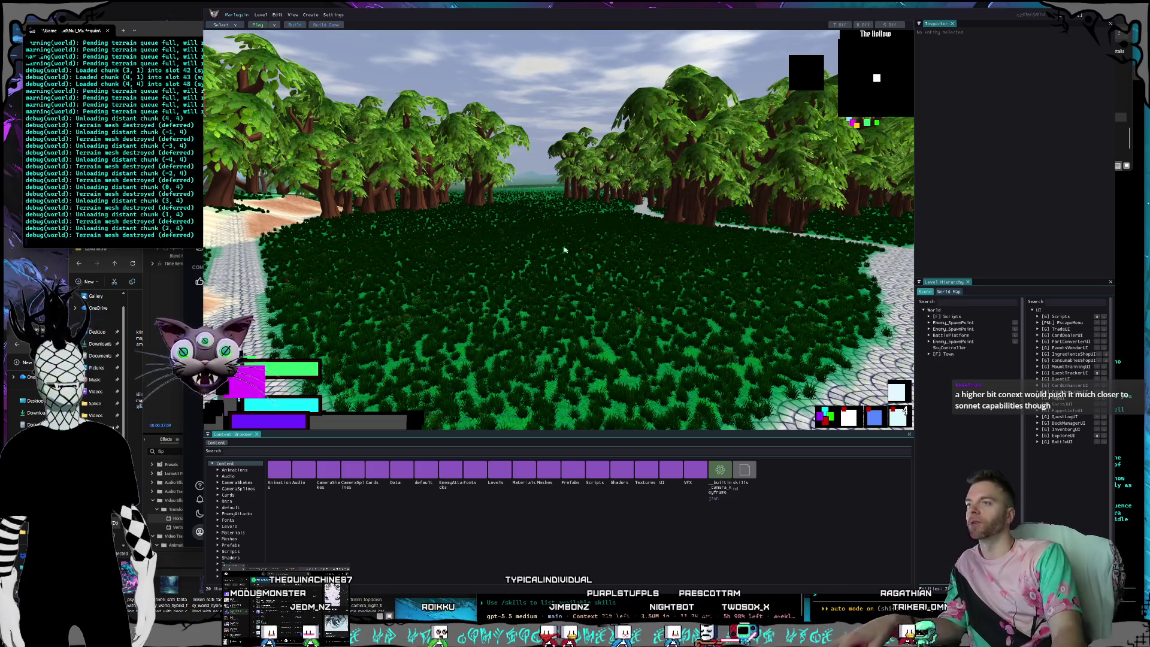
Fly the camera forward past the crater along the stone path, then switch to Brave.
{"action": "key", "text": "w"}
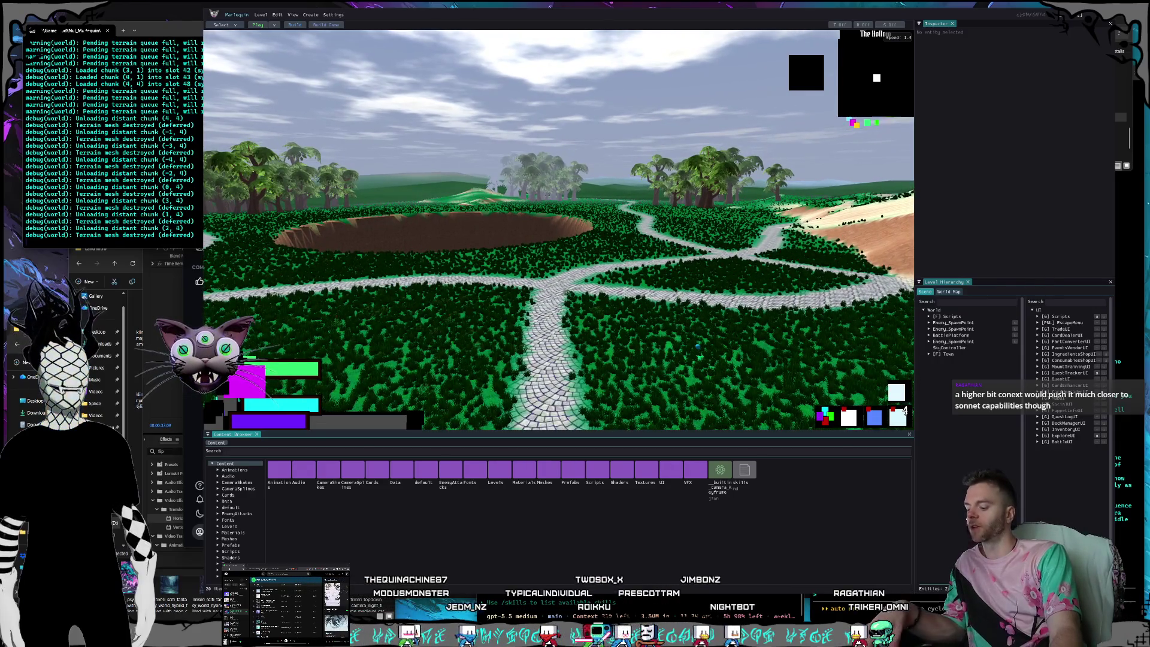
{"action": "key", "text": "w"}
{"action": "key", "text": "w"}
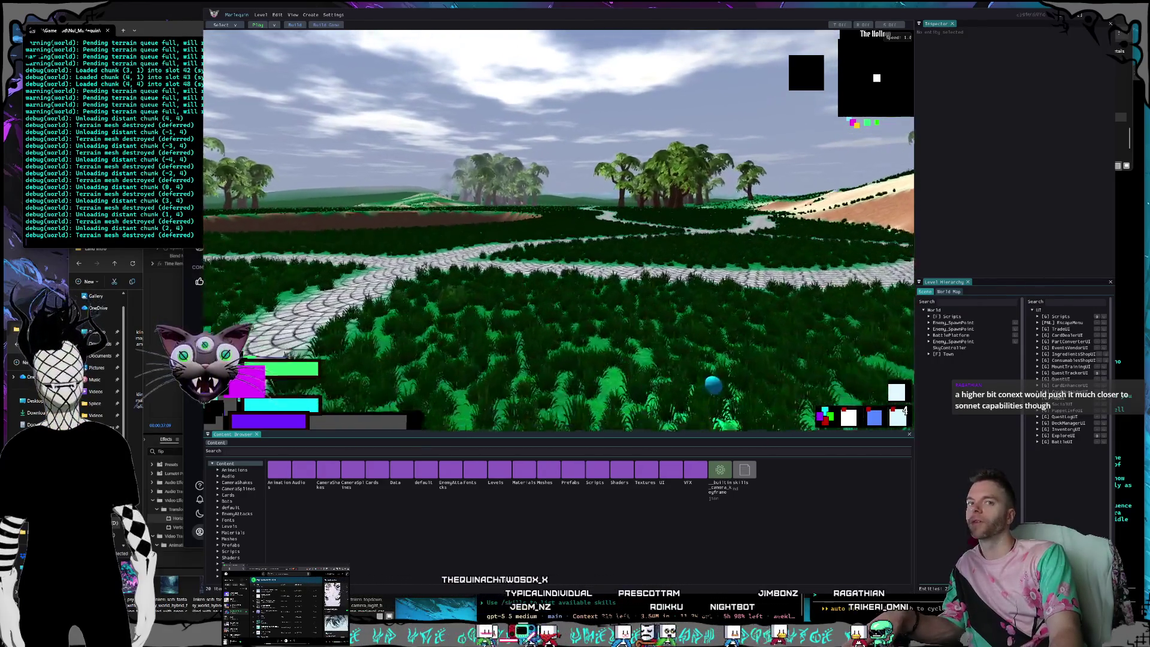
{"action": "key", "text": "w"}
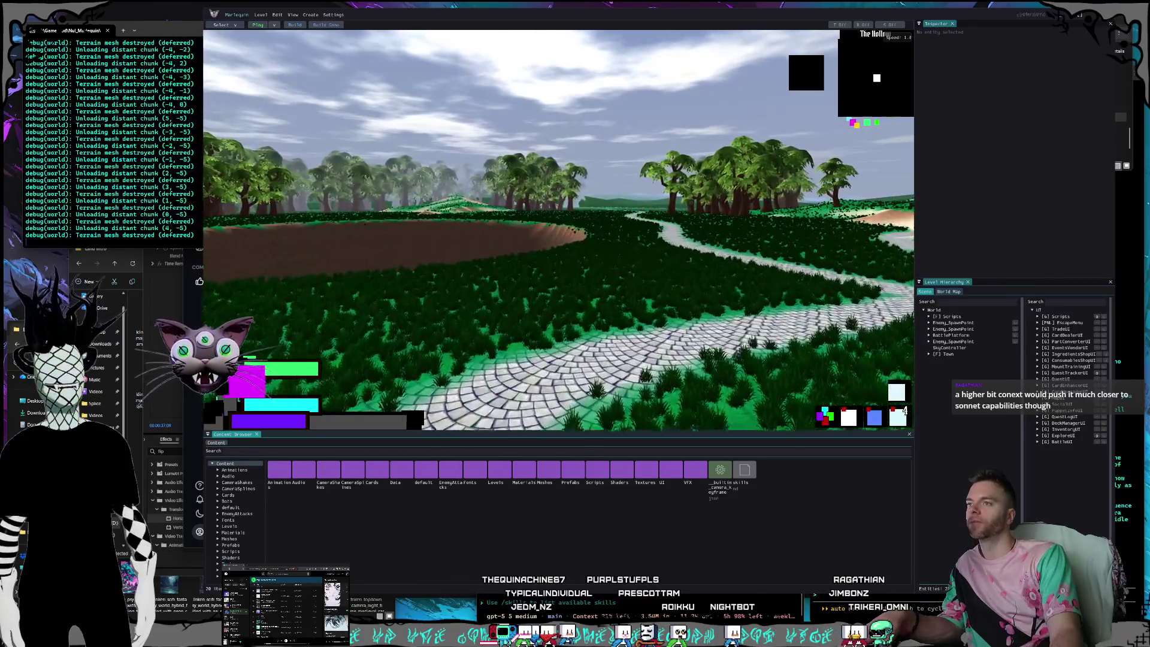
{"action": "key", "text": "w"}
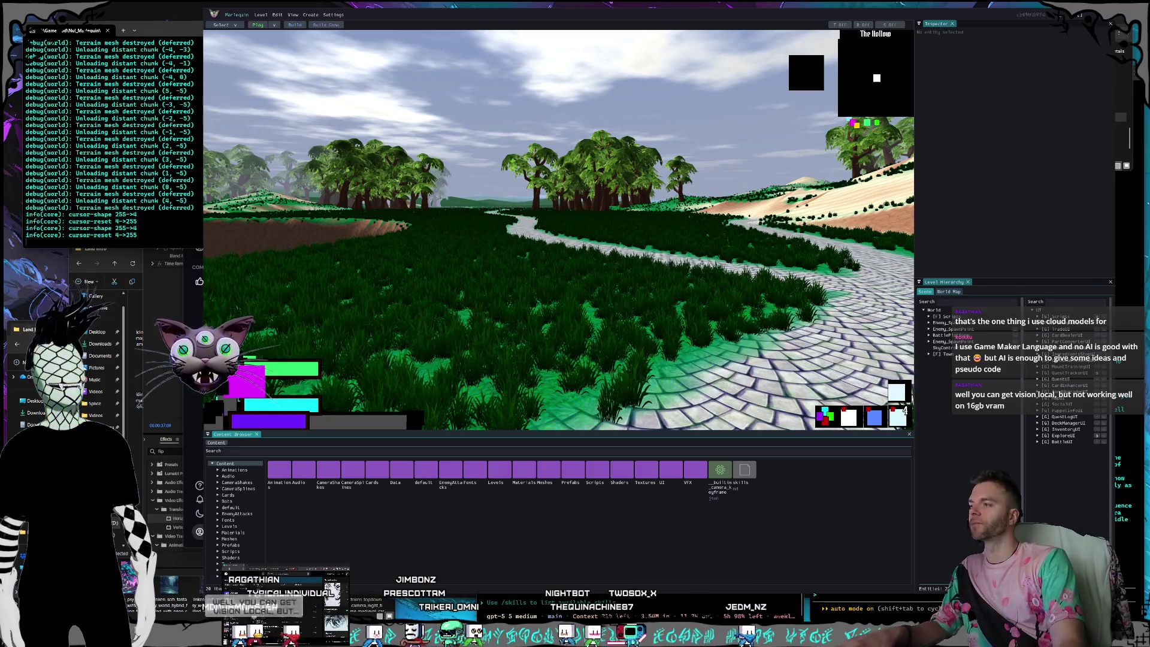
{"action": "key", "text": "alt+Tab"}
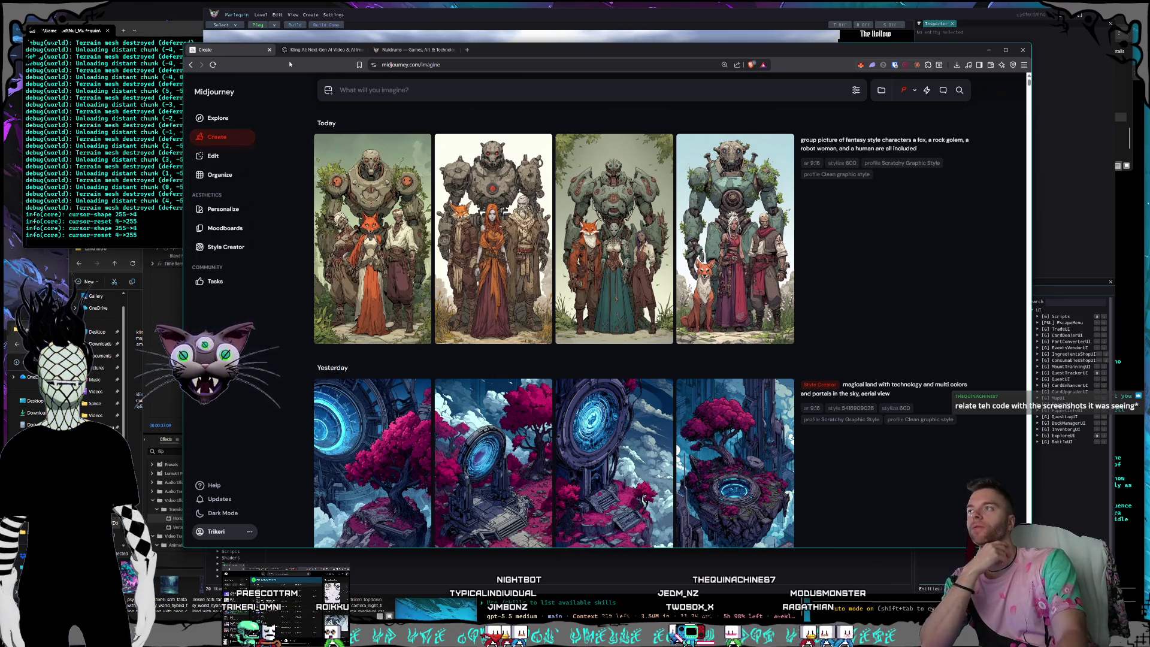
Switch to the Kling AI tab and play the first generated VIDEO 2.5 Turbo clip.
{"action": "left_click", "coordinate": [303, 52]}
{"action": "left_click", "coordinate": [662, 327]}
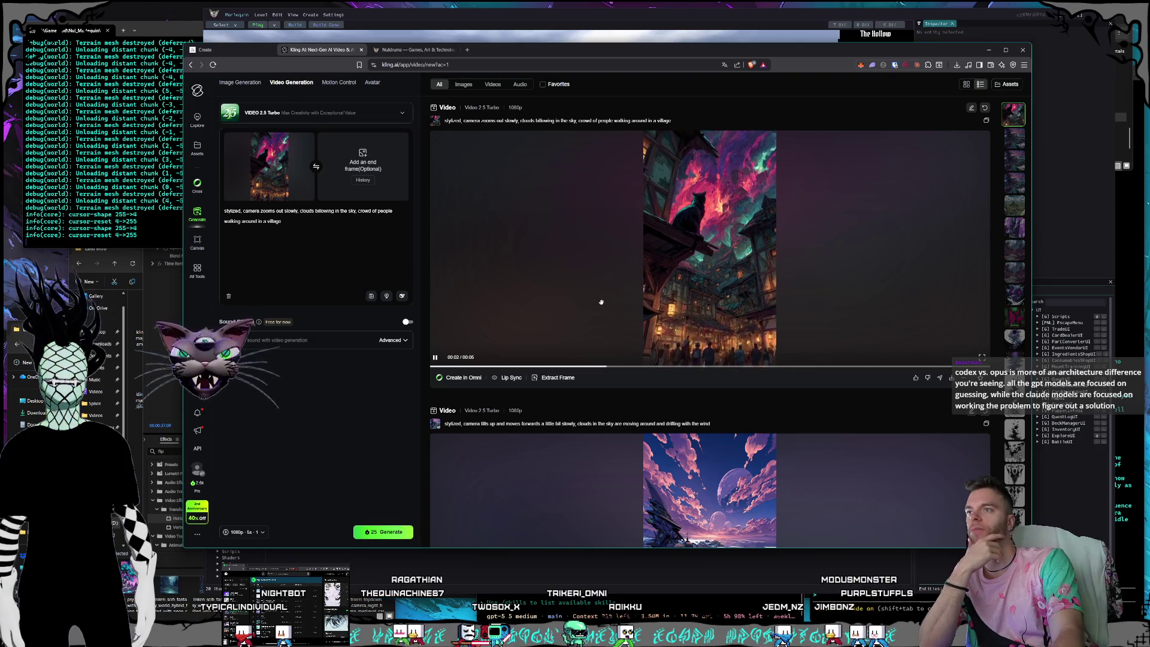
{"action": "scroll", "coordinate": [601, 302], "scroll_direction": "down", "scroll_amount": 5}
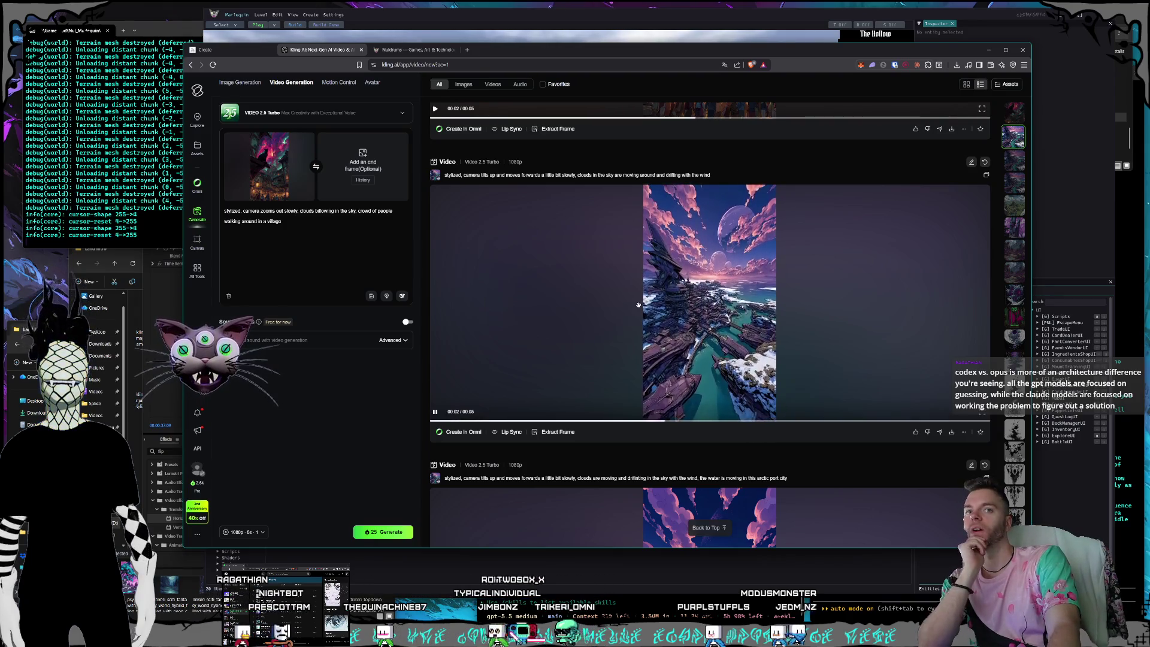
Bring up Claude Desktop's Settings > Usage, showing 41% session and 97% weekly usage.
{"action": "scroll", "coordinate": [639, 305], "scroll_direction": "up", "scroll_amount": 4}
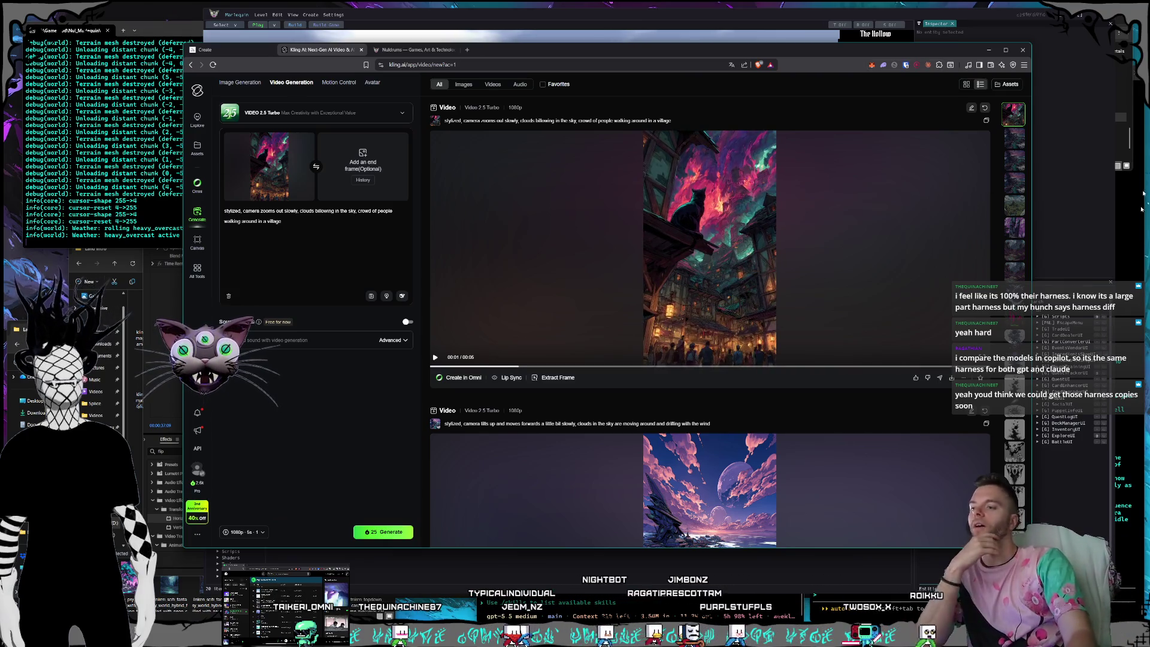
{"action": "key", "text": "alt+Tab"}
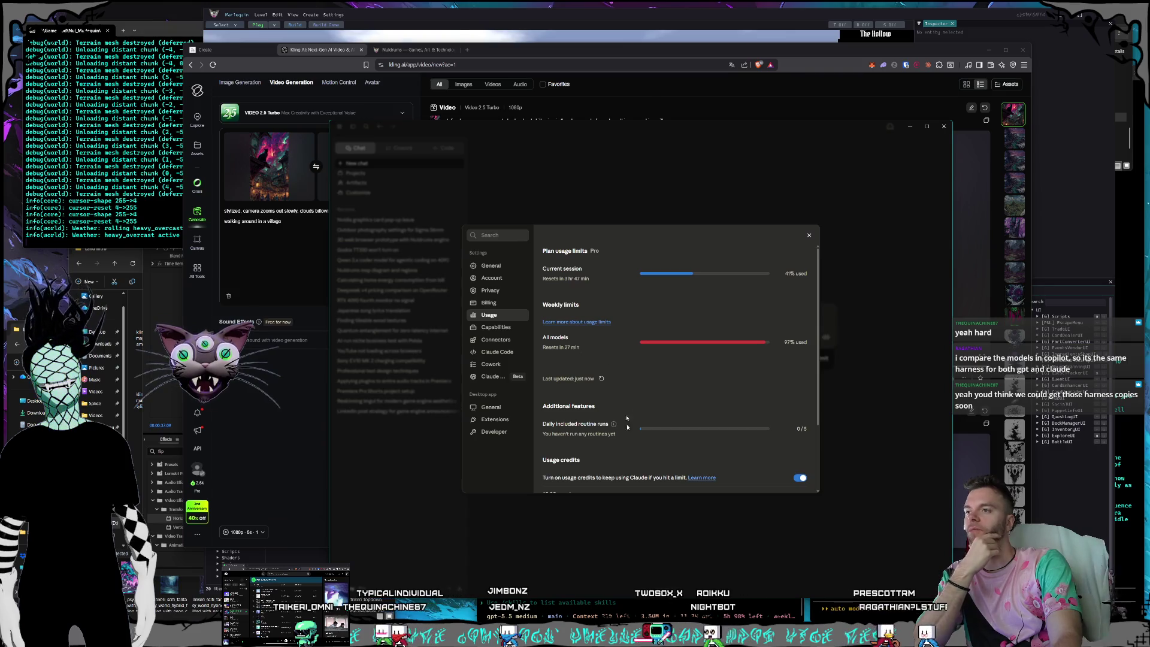
In the Claude Code session, rate it as good (3) and agree to share the transcript.
{"action": "key", "text": "alt+Tab"}
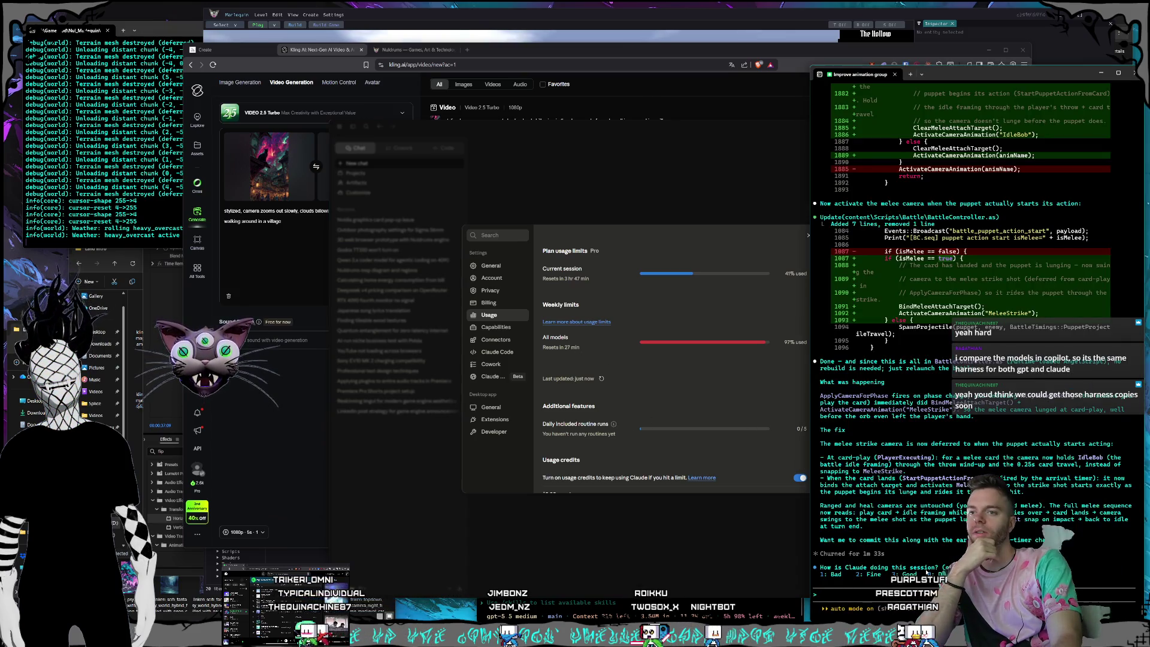
{"action": "key", "text": "3"}
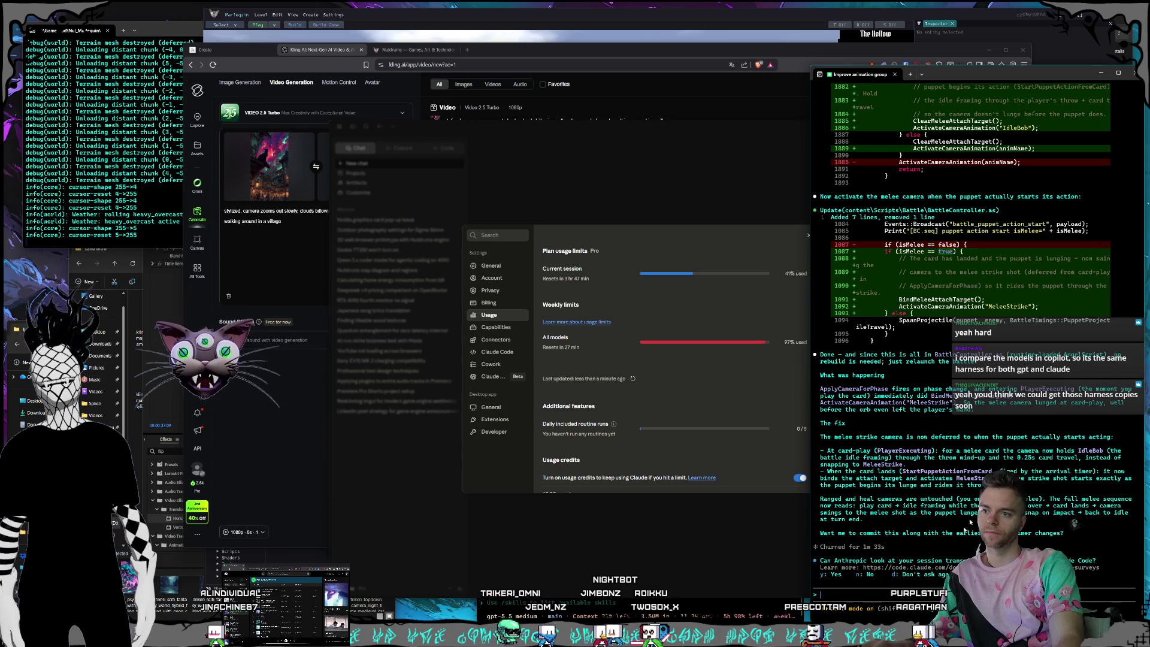
{"action": "key", "text": "y"}
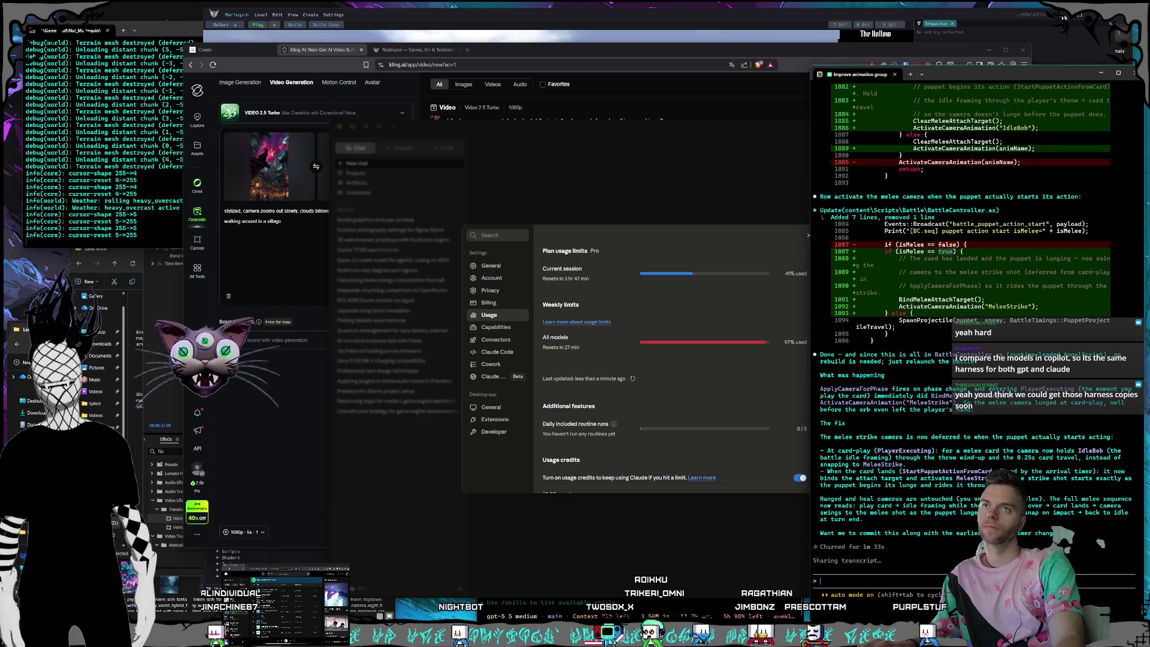
Close the running Marlequin game window so the Nul_Marlequin folder shows.
{"action": "left_click", "coordinate": [885, 21]}
{"action": "left_click_drag", "start_coordinate": [885, 21], "coordinate": [900, 21]}
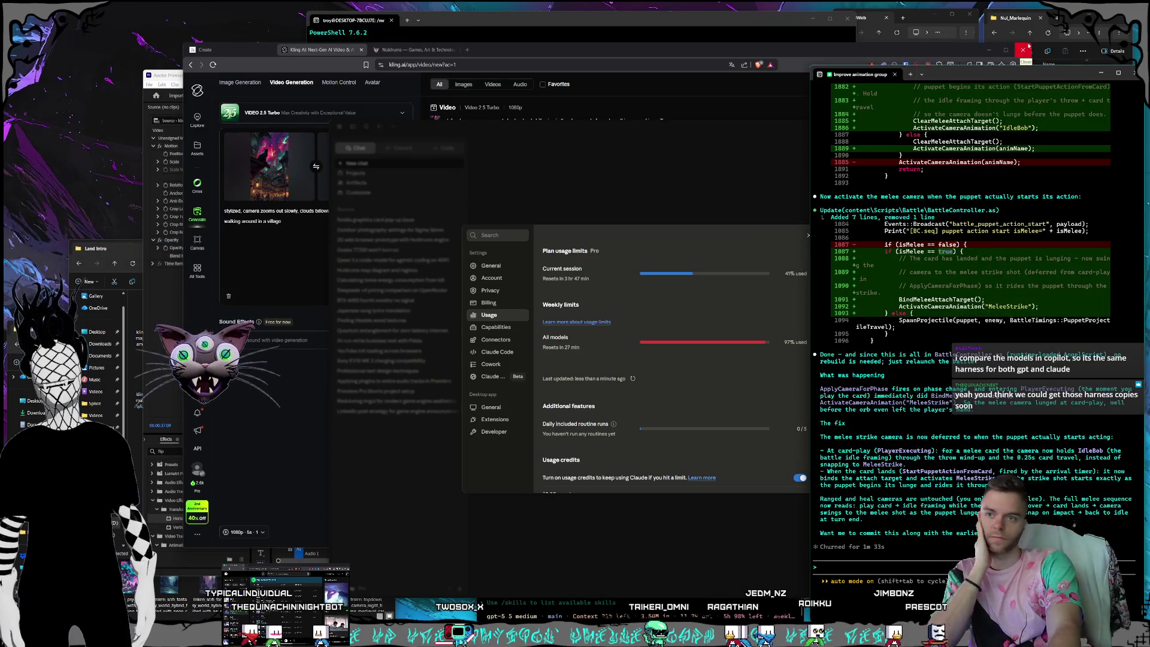
{"action": "left_click", "coordinate": [1029, 46]}
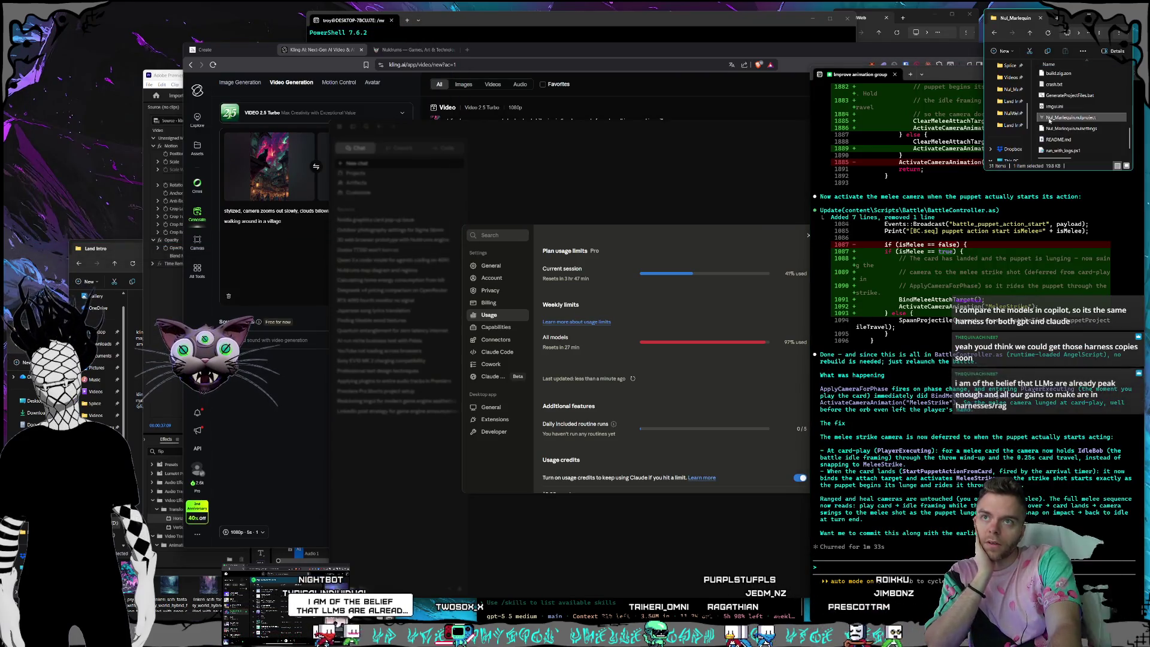
Relaunch the Nul_Marlequin project and start playing its level inside the game editor.
{"action": "double_click", "coordinate": [1050, 118]}
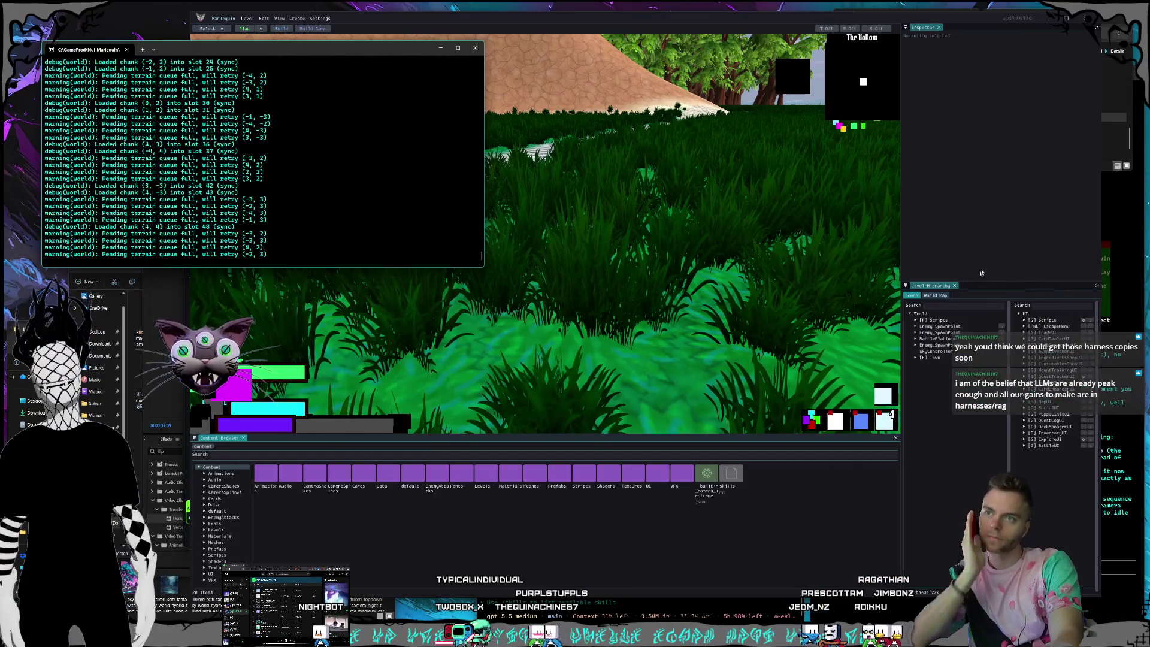
{"action": "left_click", "coordinate": [208, 46]}
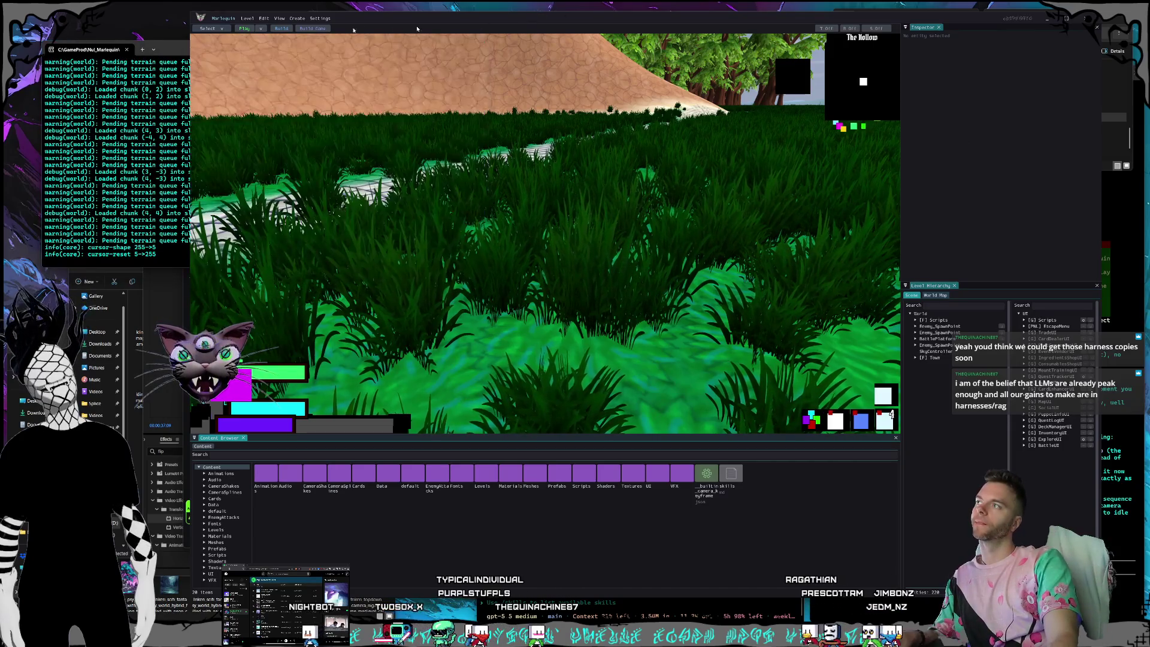
{"action": "left_click", "coordinate": [209, 28]}
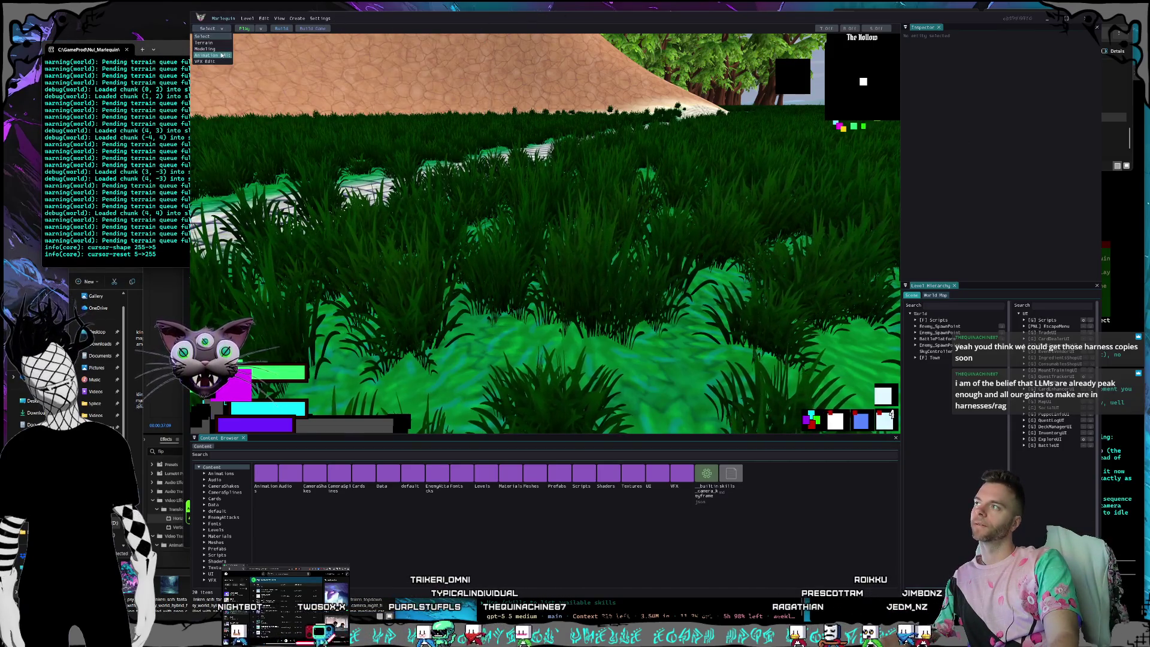
{"action": "left_click", "coordinate": [244, 28]}
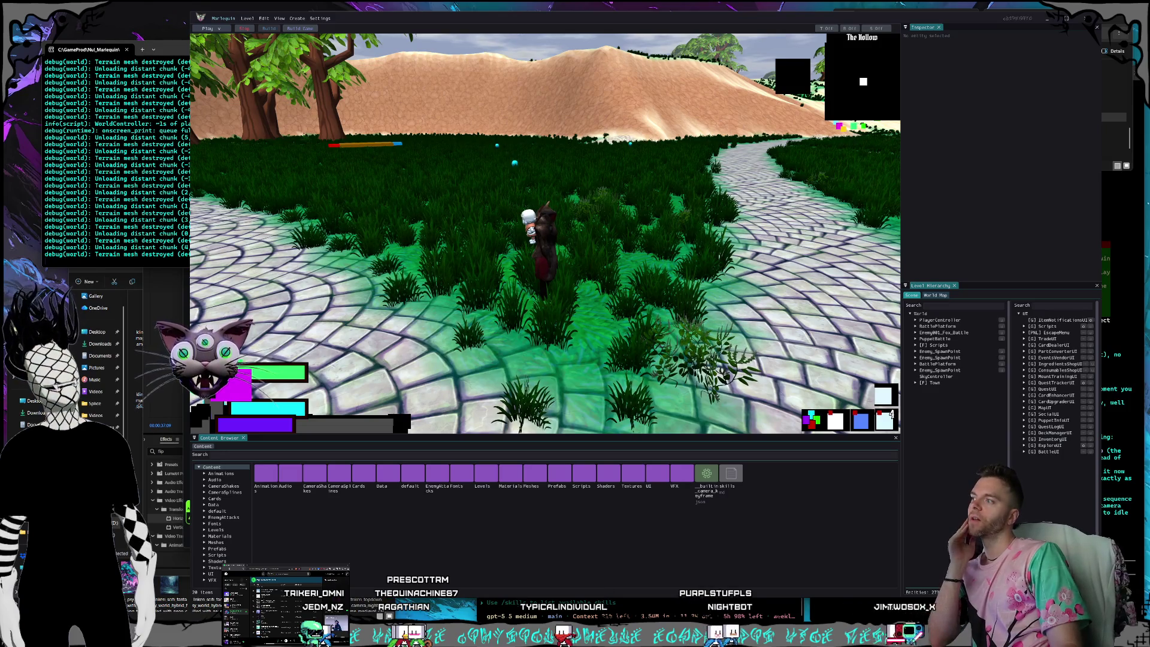
{"action": "left_click", "coordinate": [166, 353]}
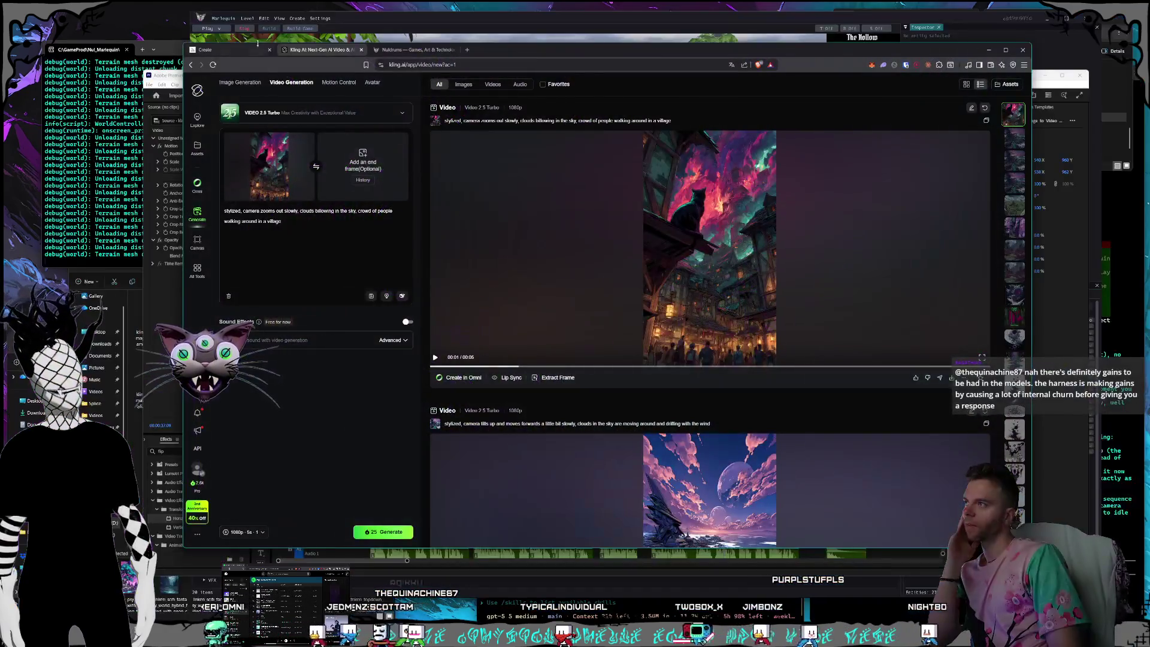
Find yesterday's rocky landscape with red sky portals in the Midjourney Create feed and view it enlarged.
{"action": "left_click", "coordinate": [205, 50]}
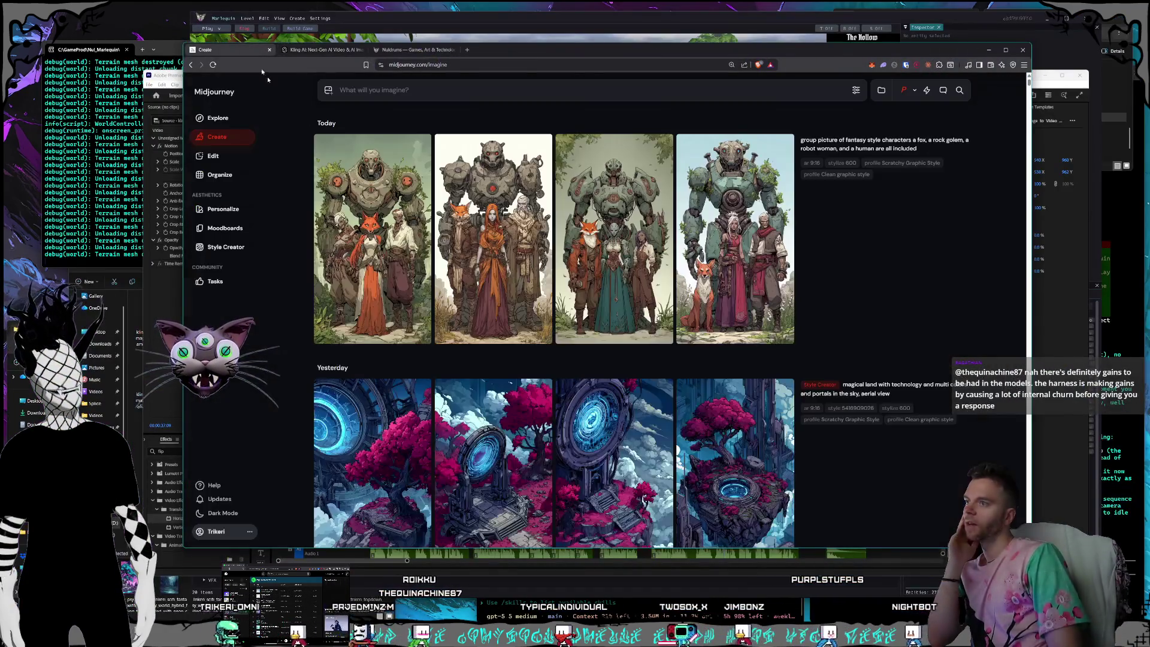
{"action": "scroll", "coordinate": [624, 243], "scroll_direction": "down", "scroll_amount": 15}
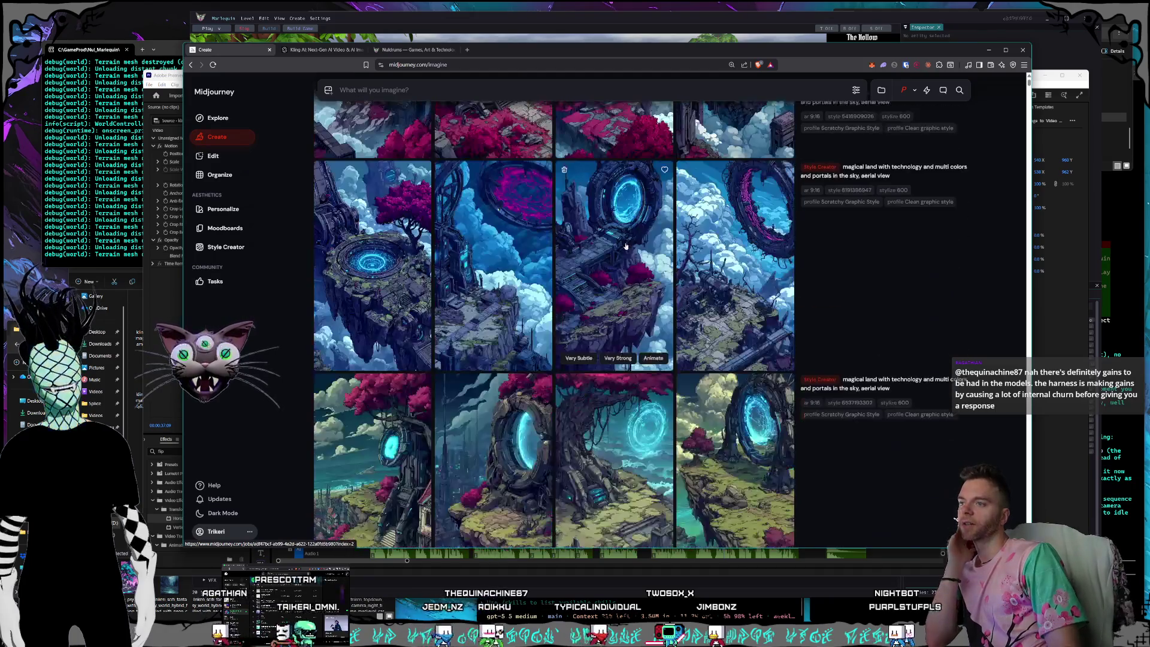
{"action": "scroll", "coordinate": [622, 264], "scroll_direction": "down", "scroll_amount": 10}
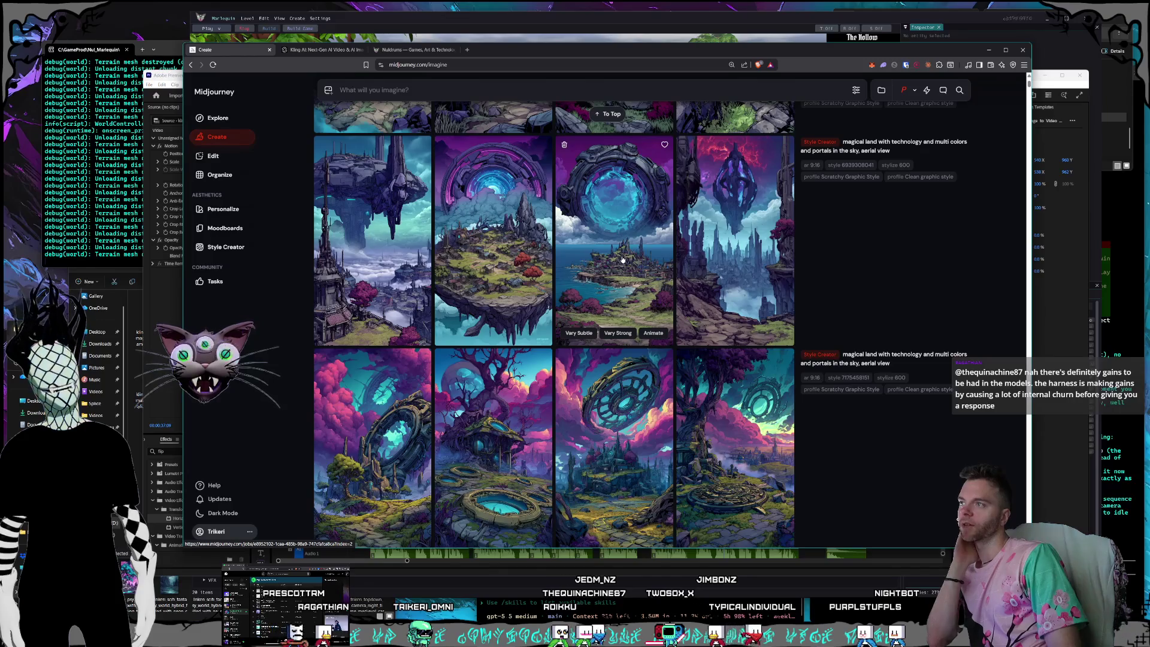
{"action": "scroll", "coordinate": [623, 259], "scroll_direction": "down", "scroll_amount": 1}
{"action": "scroll", "coordinate": [622, 259], "scroll_direction": "down", "scroll_amount": 4}
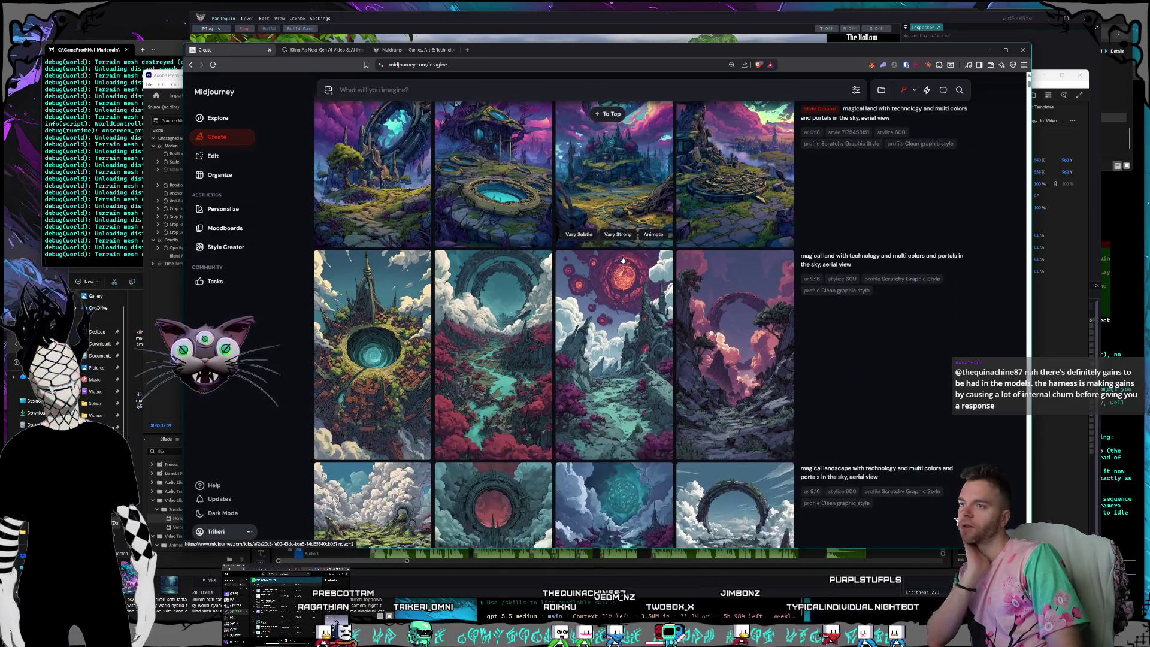
{"action": "left_click", "coordinate": [592, 389]}
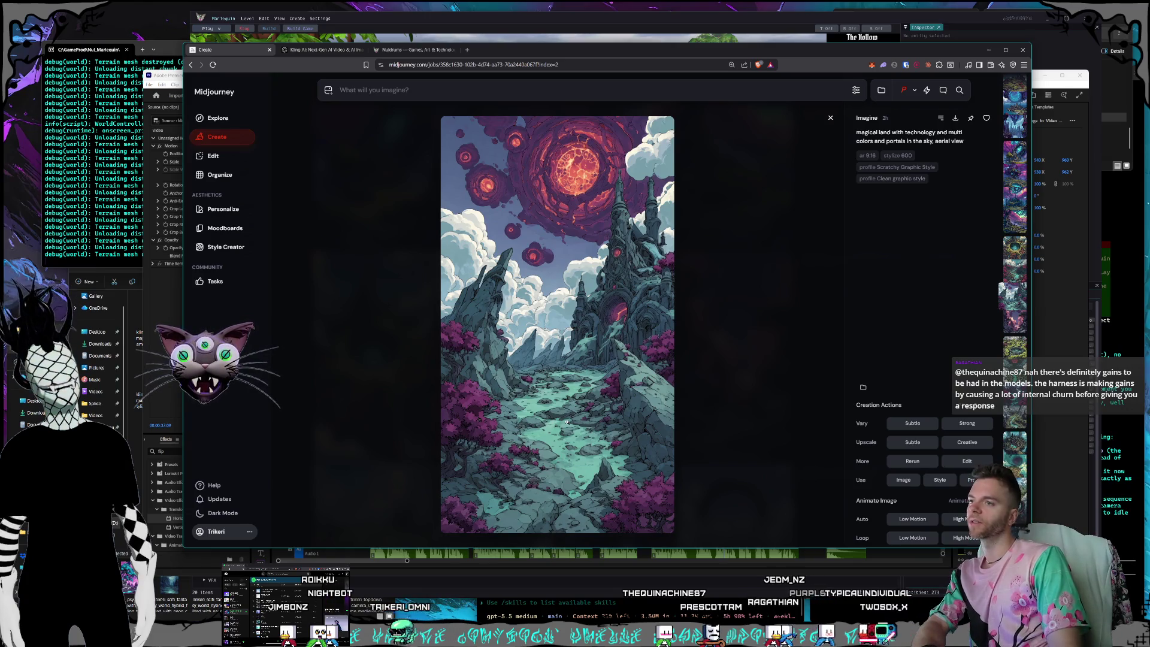
{"action": "left_click", "coordinate": [767, 299]}
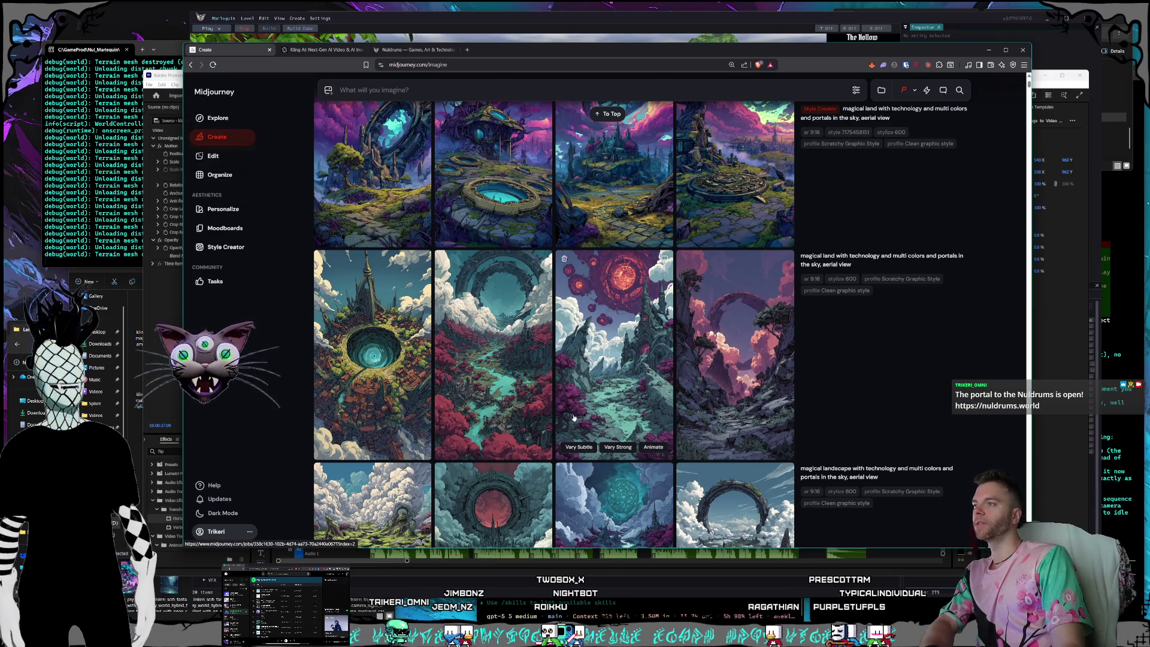
Scroll the Create feed back up to today's fantasy character group images.
{"action": "scroll", "coordinate": [599, 377], "scroll_direction": "up", "scroll_amount": 3}
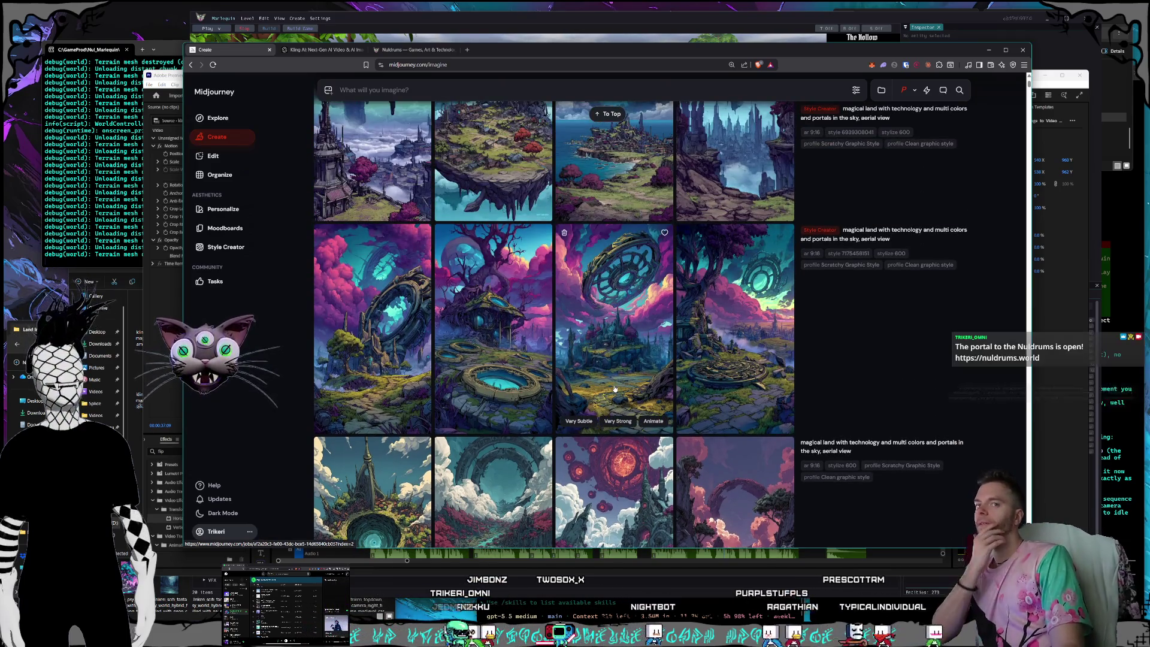
{"action": "scroll", "coordinate": [615, 386], "scroll_direction": "up", "scroll_amount": 3}
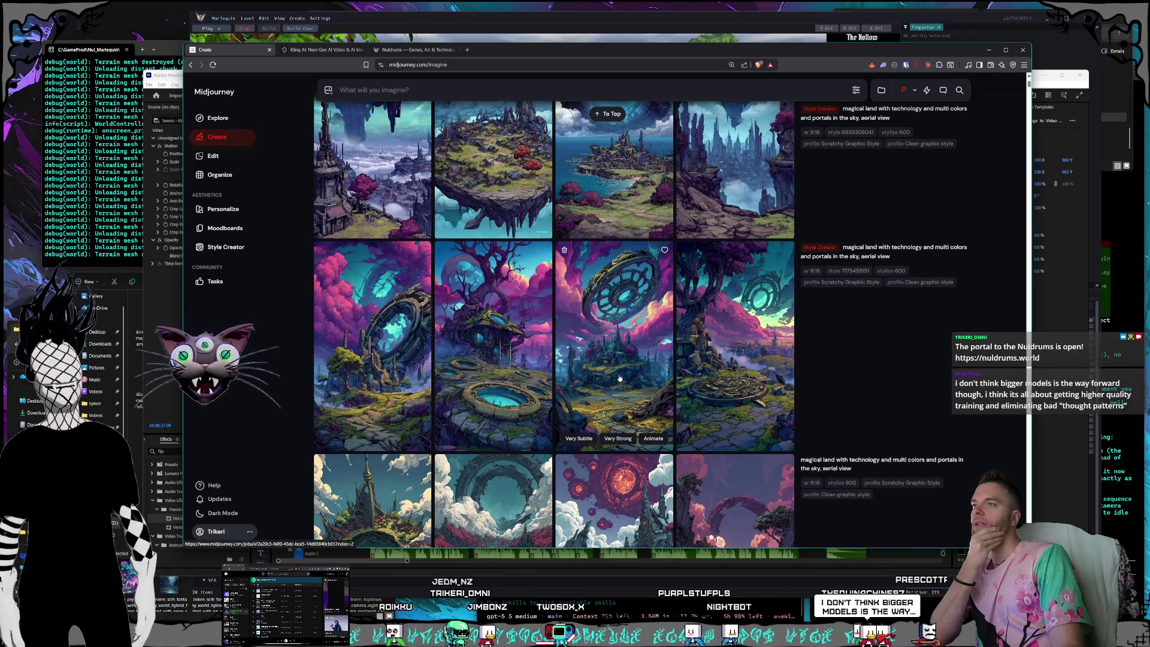
{"action": "scroll", "coordinate": [617, 378], "scroll_direction": "up", "scroll_amount": 10}
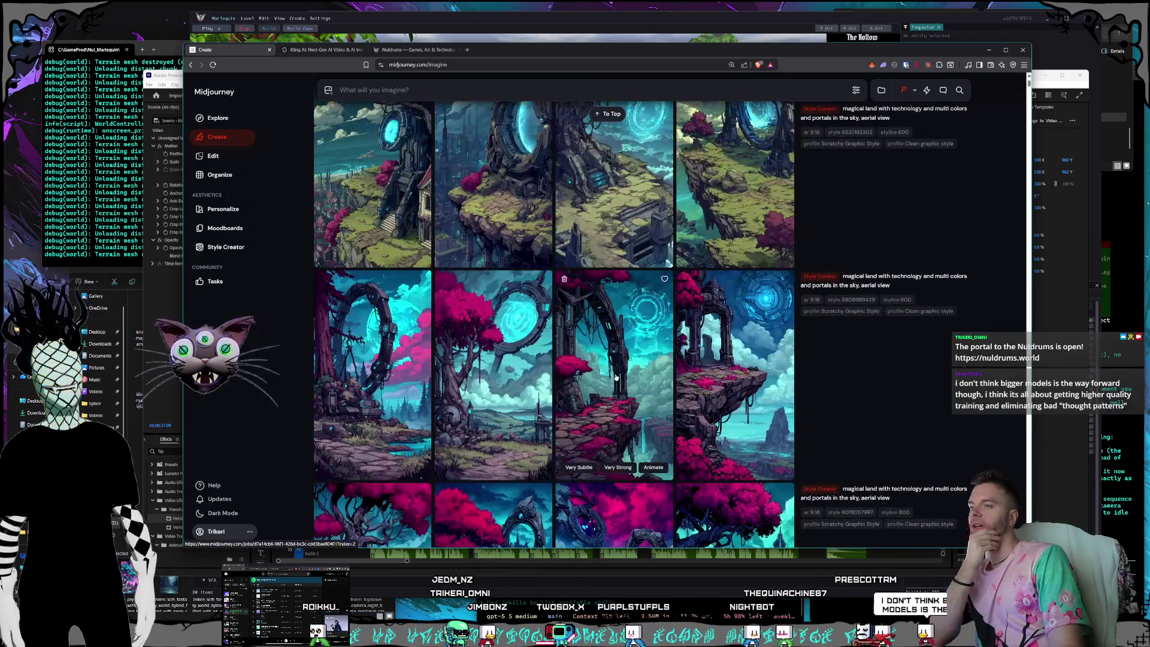
{"action": "scroll", "coordinate": [613, 375], "scroll_direction": "up", "scroll_amount": 10}
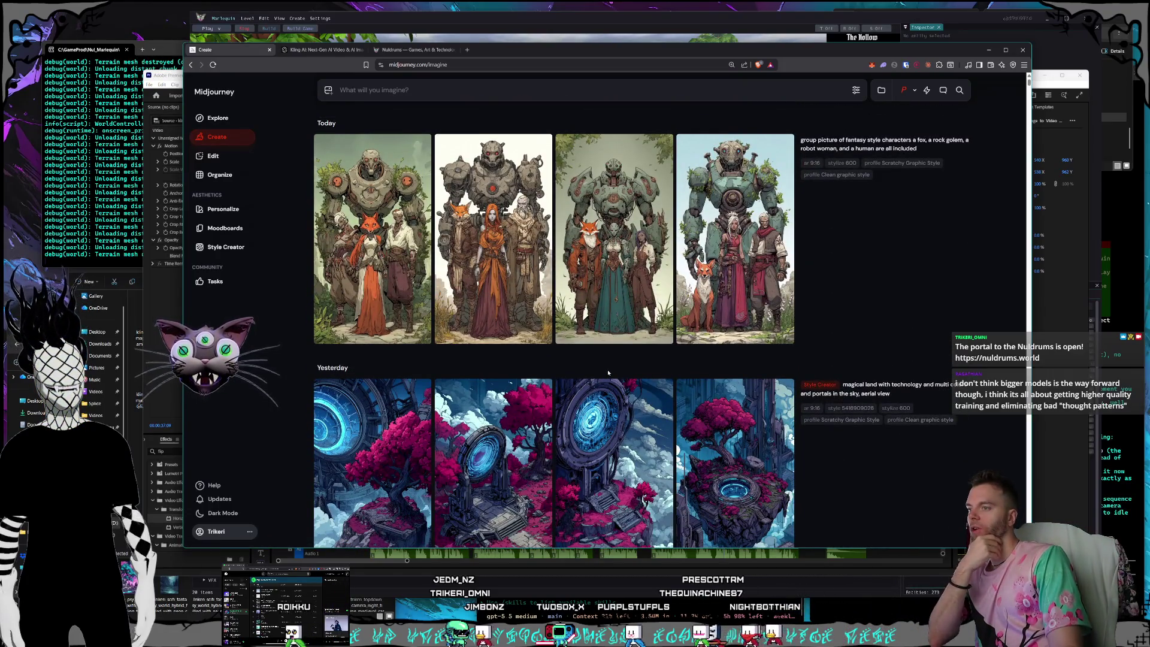
{"action": "scroll", "coordinate": [608, 373], "scroll_direction": "down", "scroll_amount": 2}
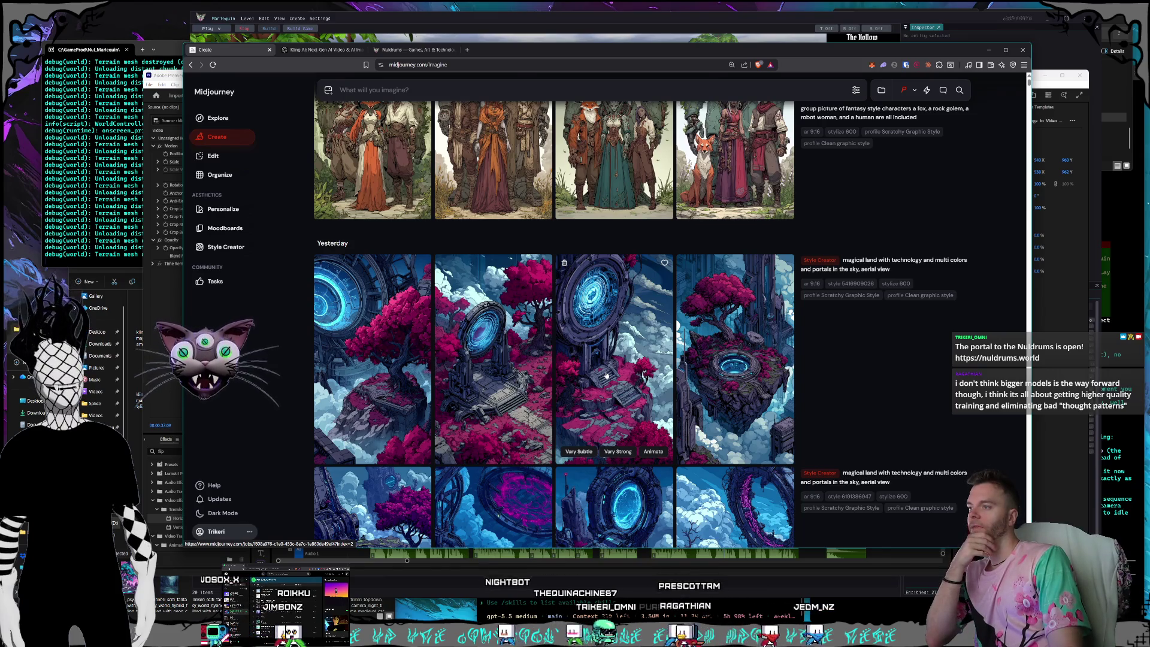
Preview the first blue portal image and its next image, then return to the feed top.
{"action": "left_click", "coordinate": [354, 405]}
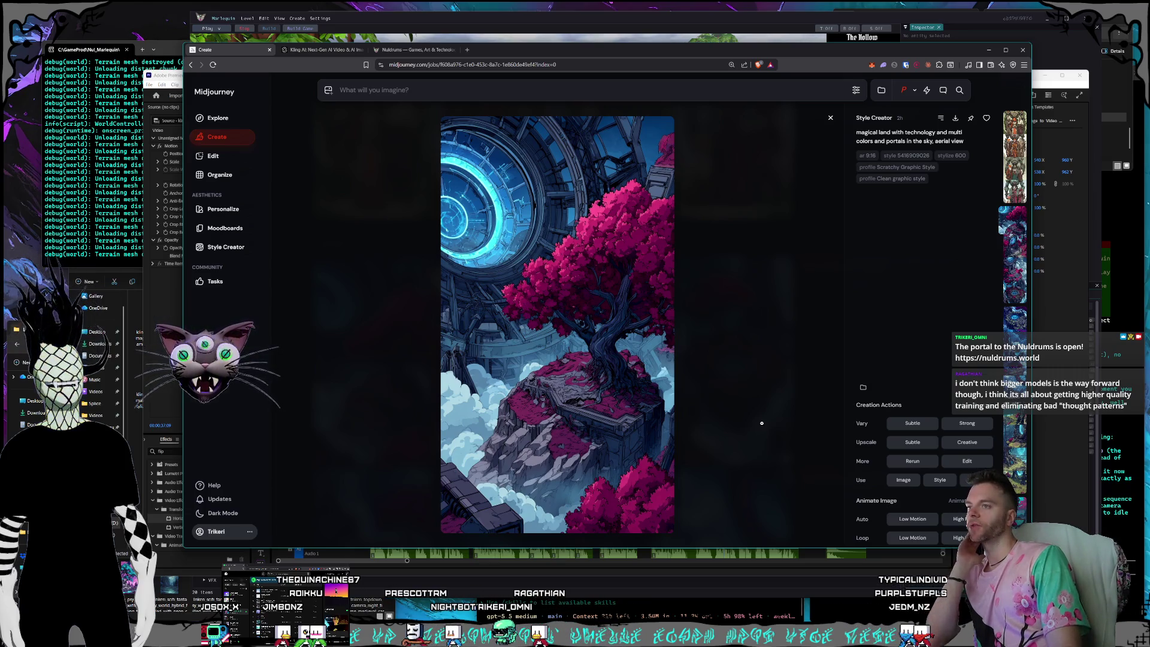
{"action": "key", "text": "Right"}
{"action": "key", "text": "Escape"}
{"action": "scroll", "coordinate": [761, 299], "scroll_direction": "up", "scroll_amount": 2}
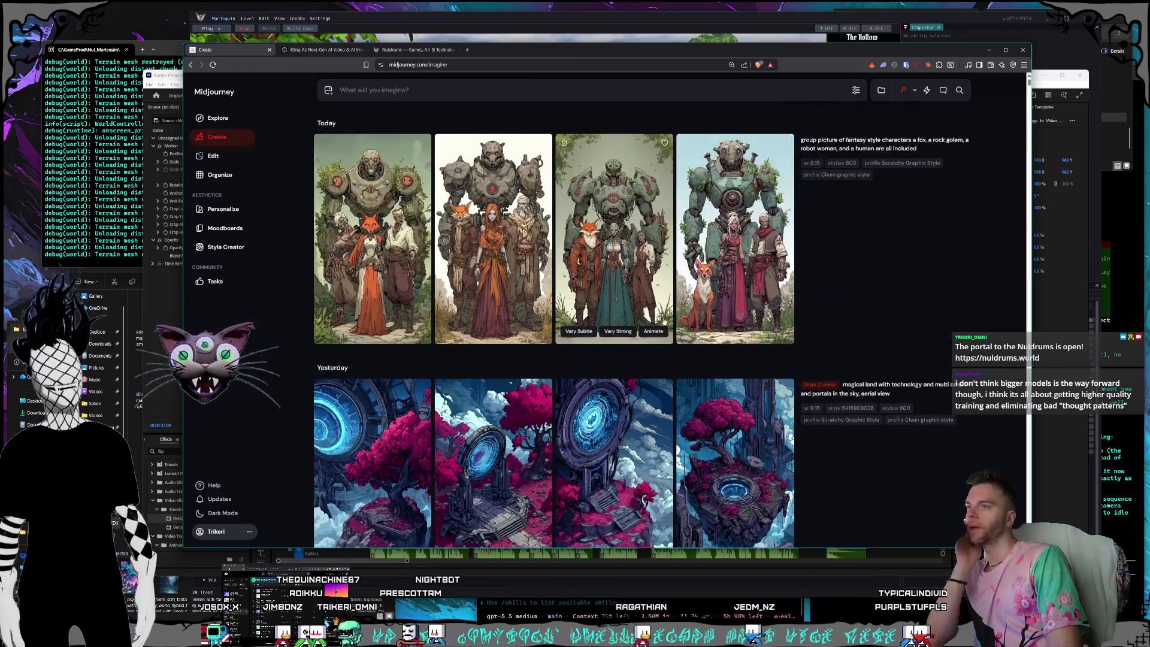
View the fox, rock golem, robot woman and human group picture and two earlier variations.
{"action": "left_click", "coordinate": [749, 282]}
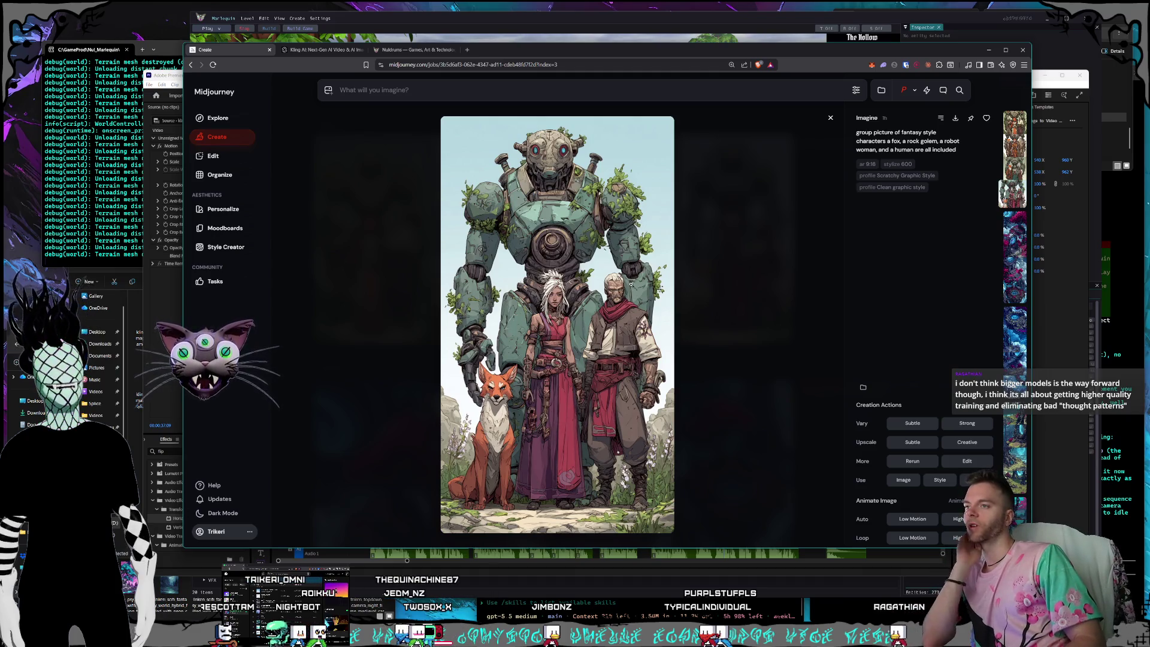
{"action": "key", "text": "Left"}
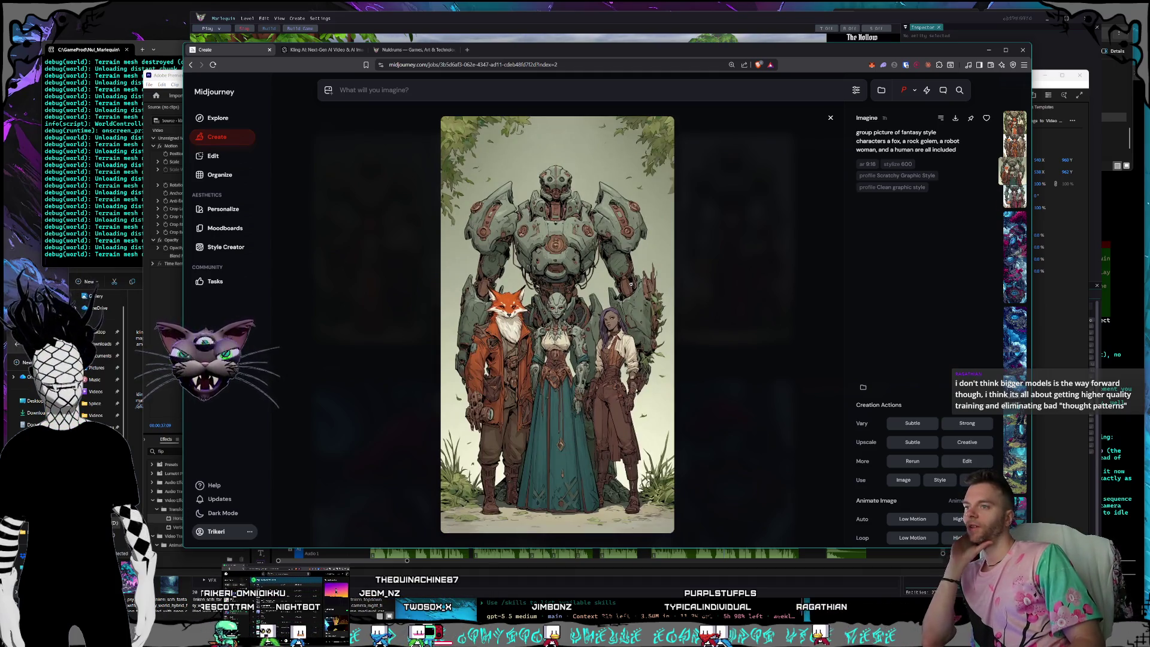
{"action": "key", "text": "Left"}
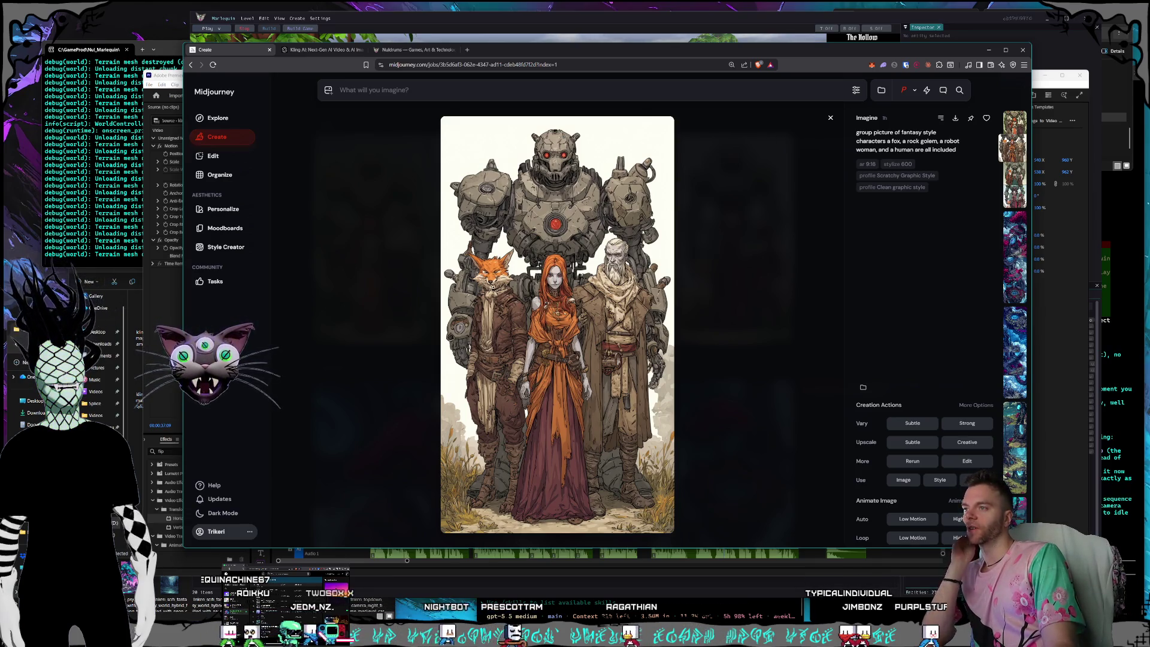
{"action": "left_click", "coordinate": [830, 119]}
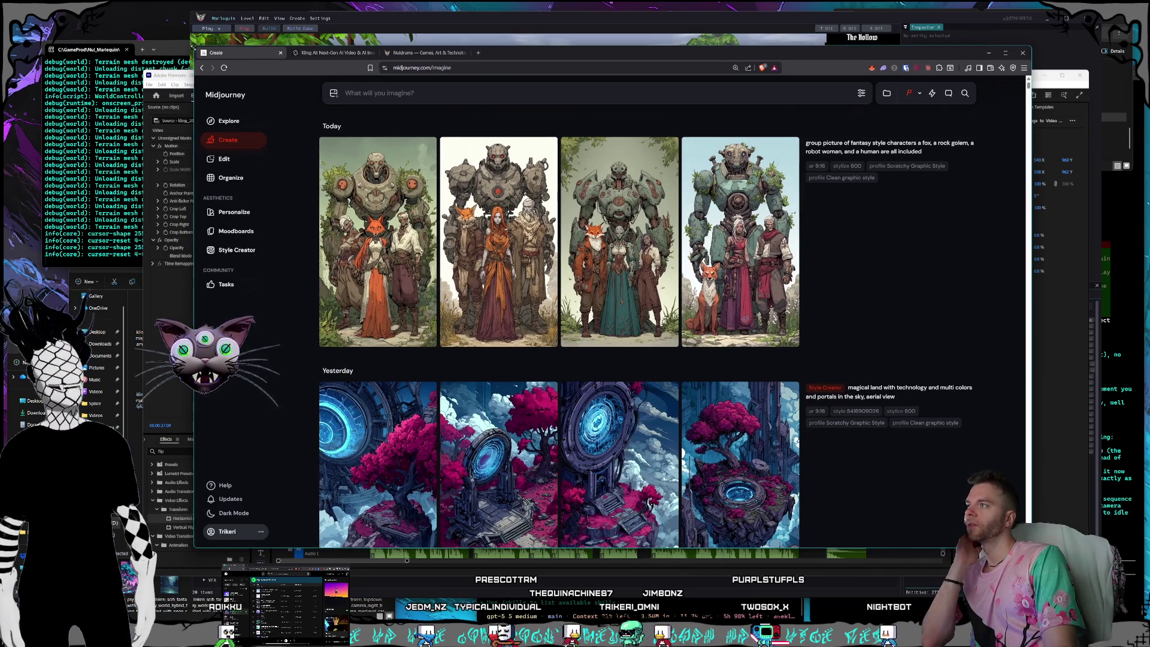
Nudge the browser window slightly to the left.
{"action": "left_click_drag", "start_coordinate": [491, 51], "coordinate": [471, 55]}
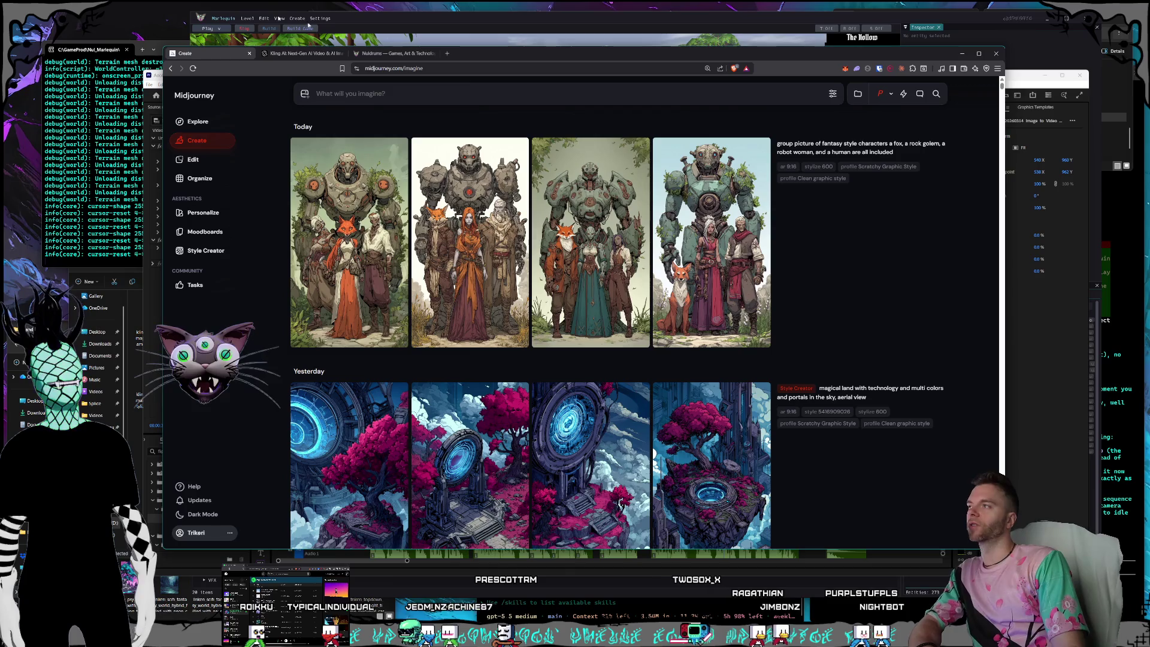
Bring the Twitch Art category page in front of Midjourney's Create page.
{"action": "left_click", "coordinate": [281, 4]}
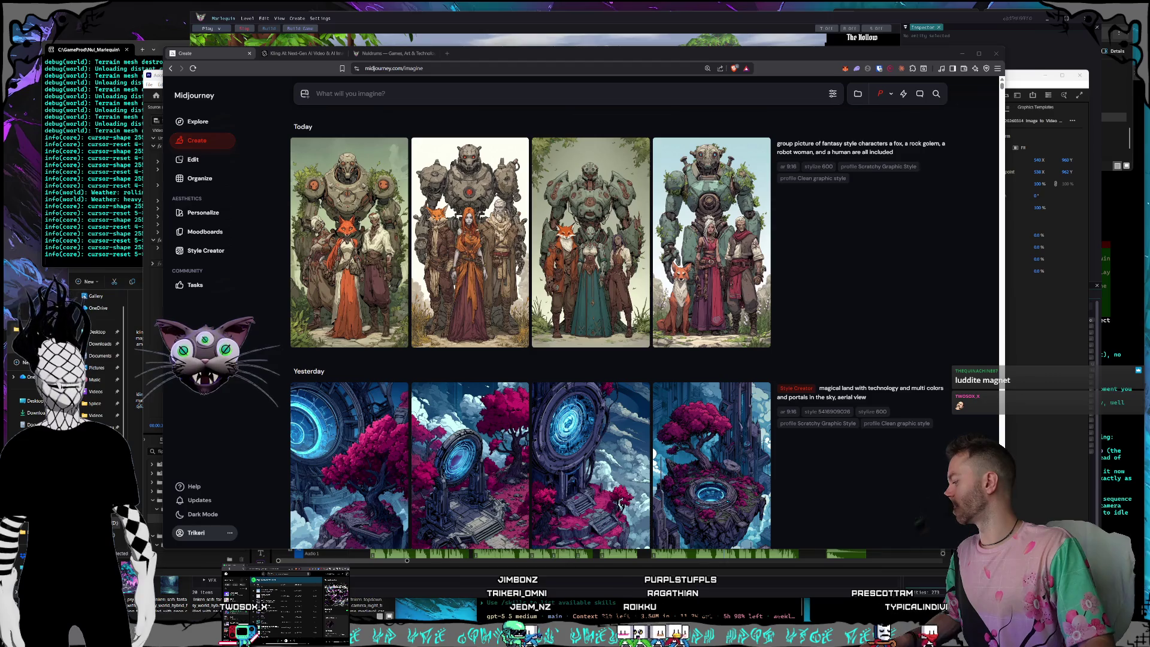
{"action": "key", "text": "alt+Tab"}
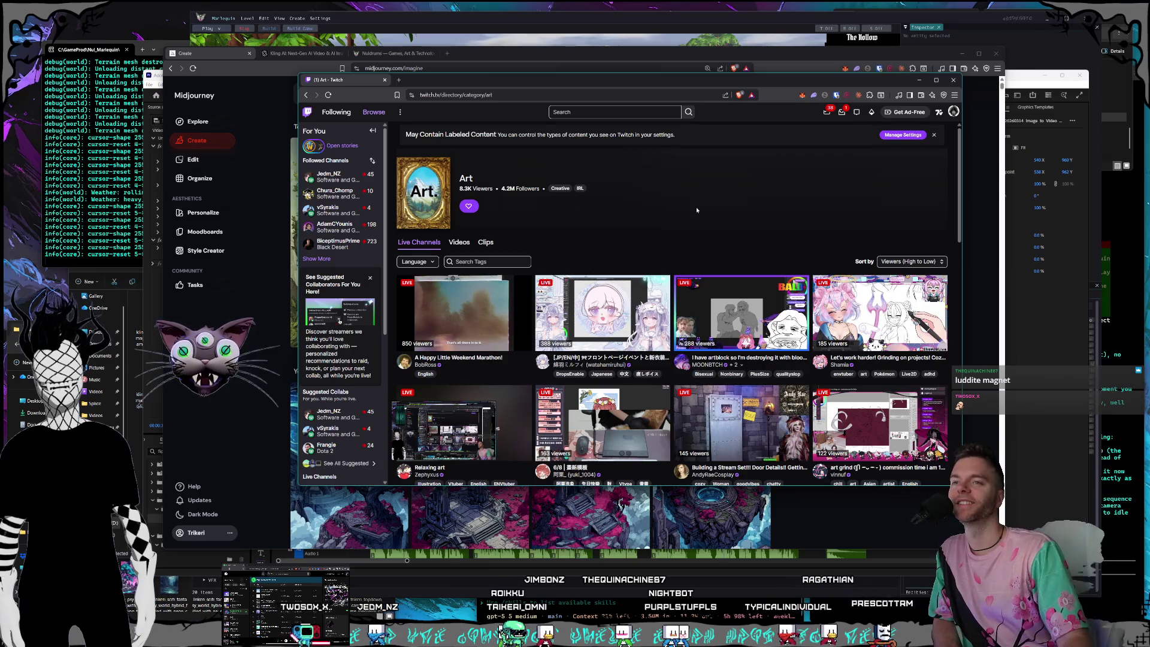
Browse down the live Art channels sorted by viewers, then close the Twitch window.
{"action": "scroll", "coordinate": [697, 210], "scroll_direction": "down", "scroll_amount": 5}
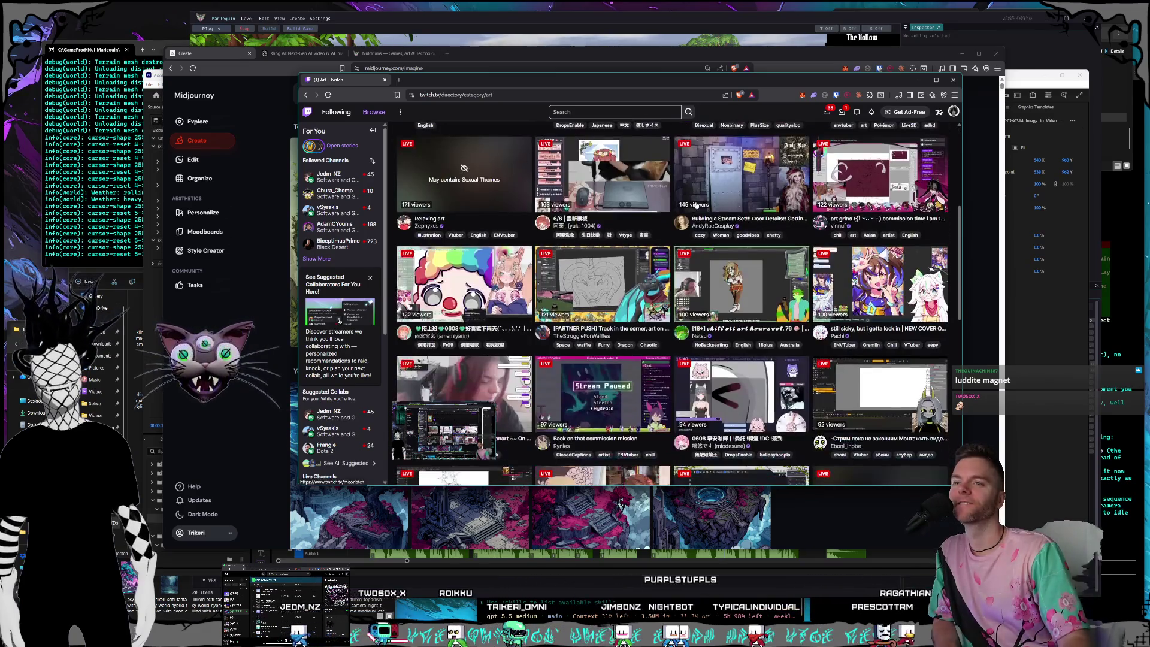
{"action": "scroll", "coordinate": [697, 205], "scroll_direction": "down", "scroll_amount": 4}
{"action": "scroll", "coordinate": [697, 202], "scroll_direction": "down", "scroll_amount": 4}
{"action": "scroll", "coordinate": [697, 198], "scroll_direction": "down", "scroll_amount": 1}
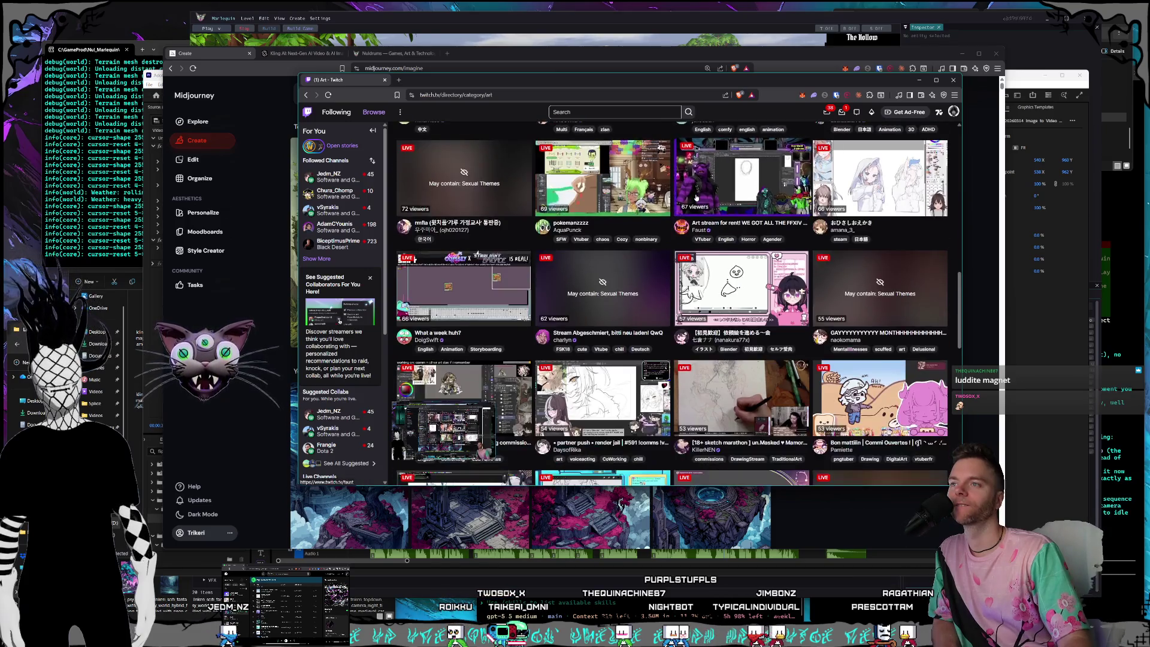
{"action": "scroll", "coordinate": [697, 198], "scroll_direction": "down", "scroll_amount": 2}
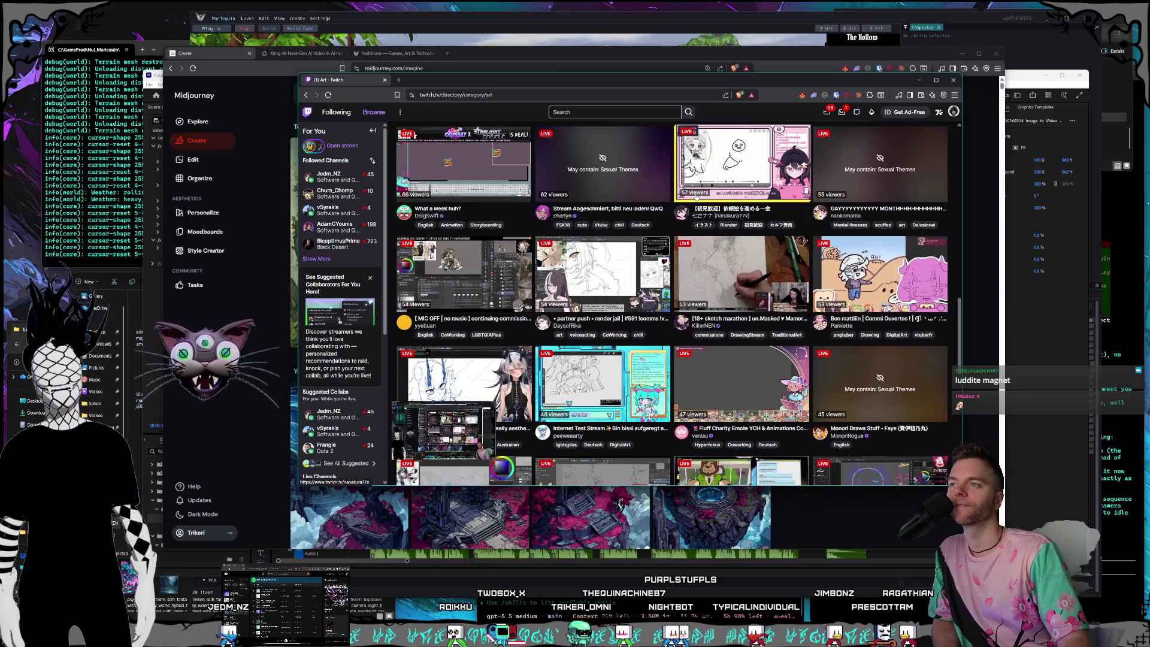
{"action": "scroll", "coordinate": [697, 197], "scroll_direction": "down", "scroll_amount": 4}
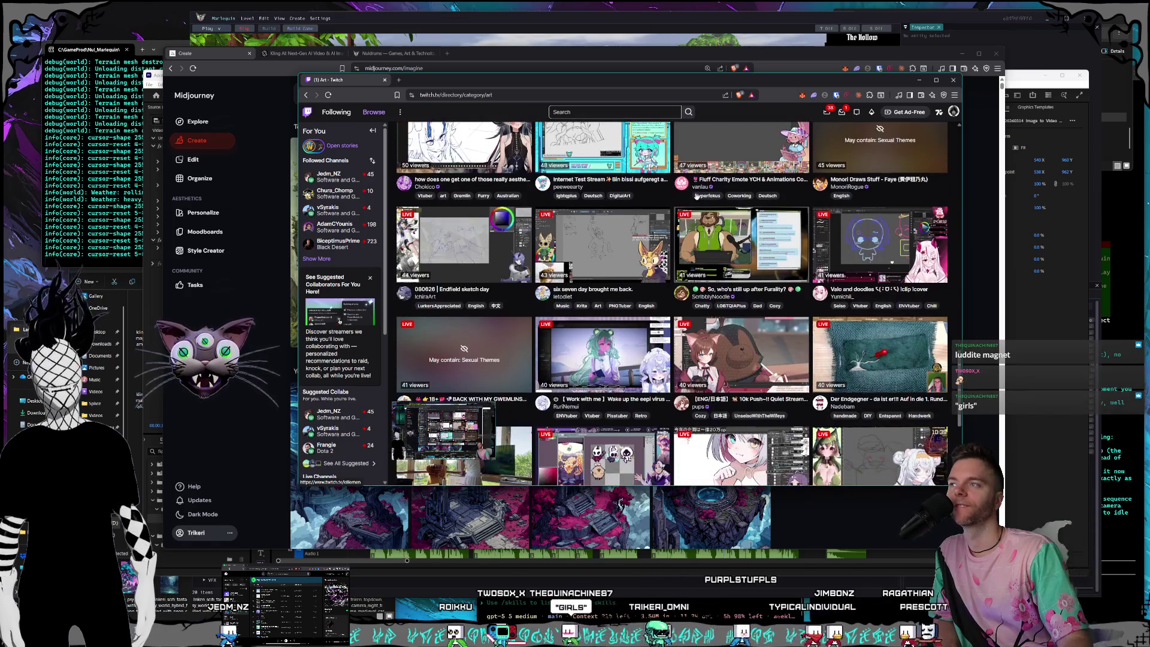
{"action": "scroll", "coordinate": [697, 198], "scroll_direction": "down", "scroll_amount": 2}
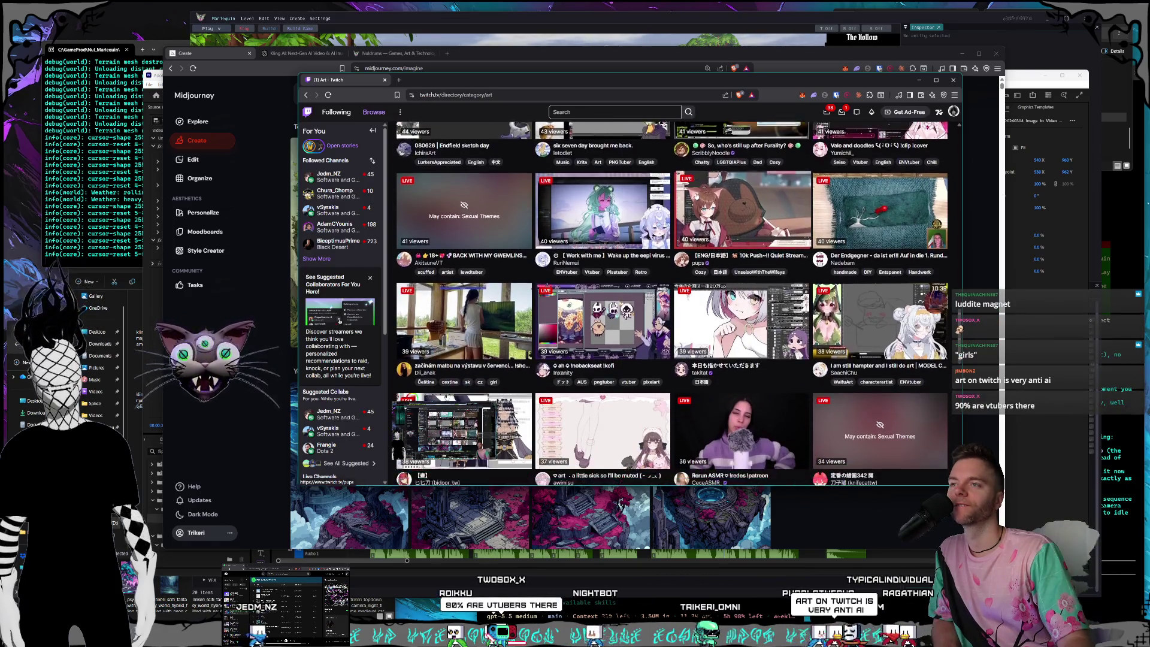
{"action": "scroll", "coordinate": [697, 196], "scroll_direction": "down", "scroll_amount": 3}
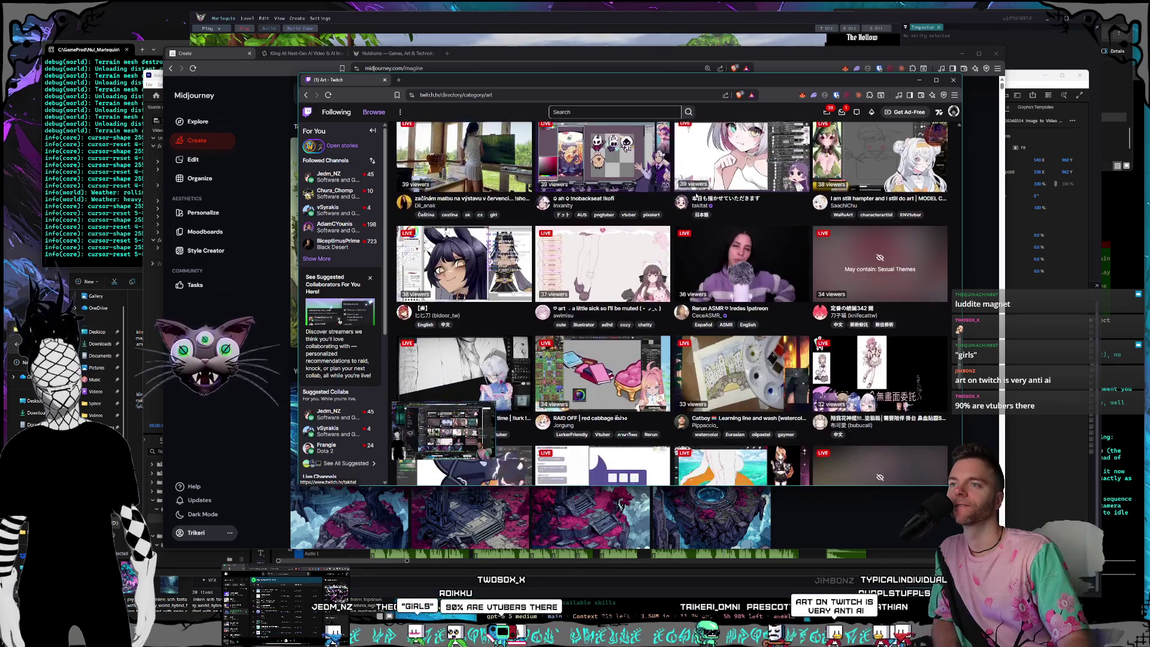
{"action": "scroll", "coordinate": [696, 197], "scroll_direction": "down", "scroll_amount": 2}
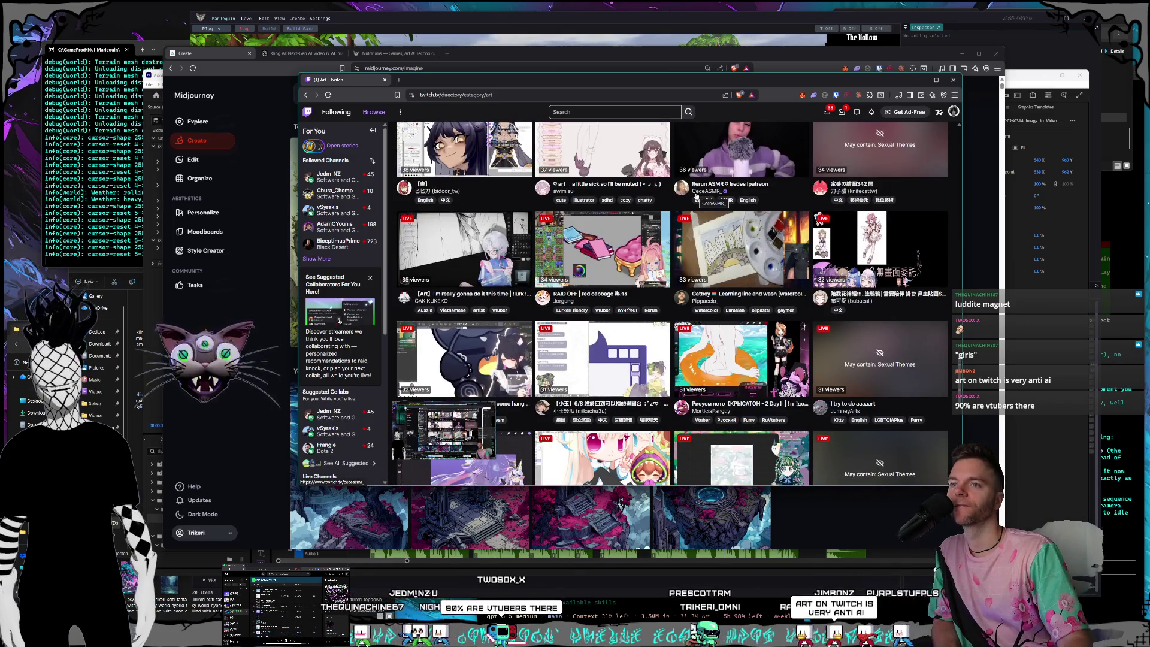
{"action": "scroll", "coordinate": [697, 197], "scroll_direction": "down", "scroll_amount": 1}
{"action": "scroll", "coordinate": [697, 196], "scroll_direction": "down", "scroll_amount": 1}
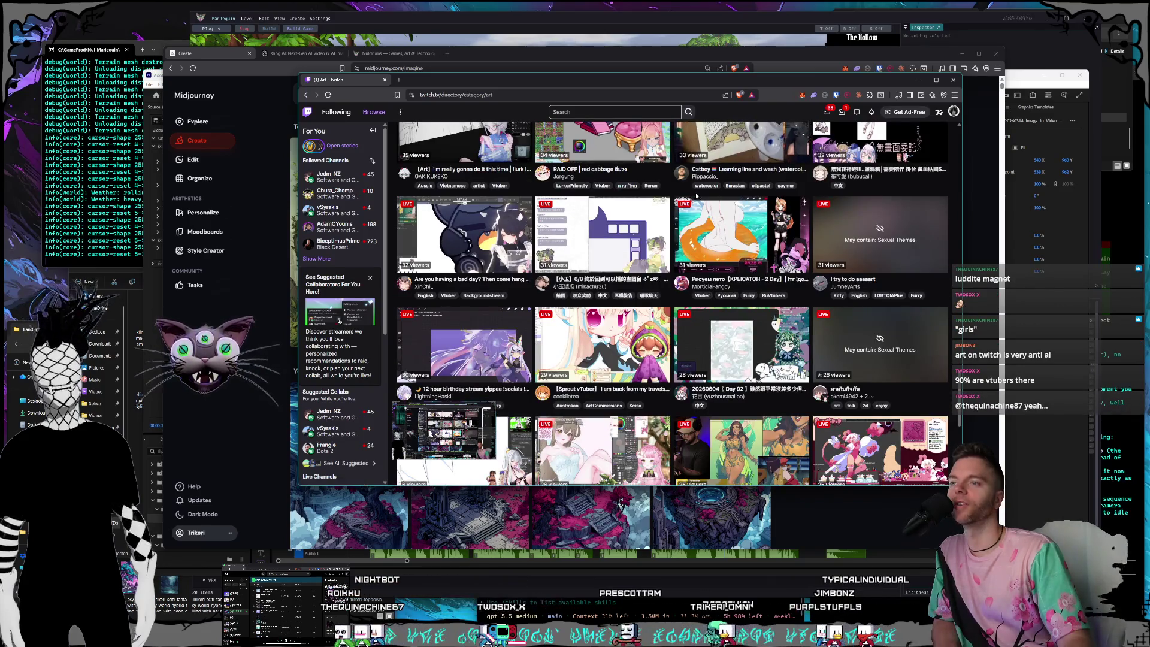
{"action": "scroll", "coordinate": [696, 196], "scroll_direction": "down", "scroll_amount": 1}
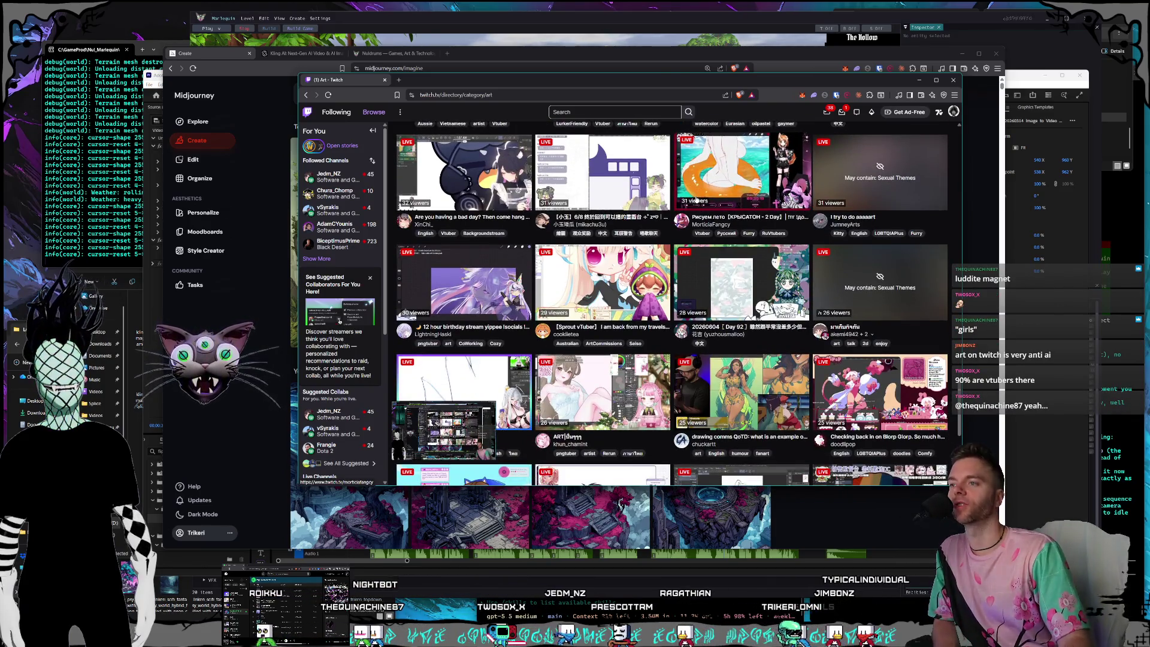
{"action": "scroll", "coordinate": [696, 199], "scroll_direction": "down", "scroll_amount": 2}
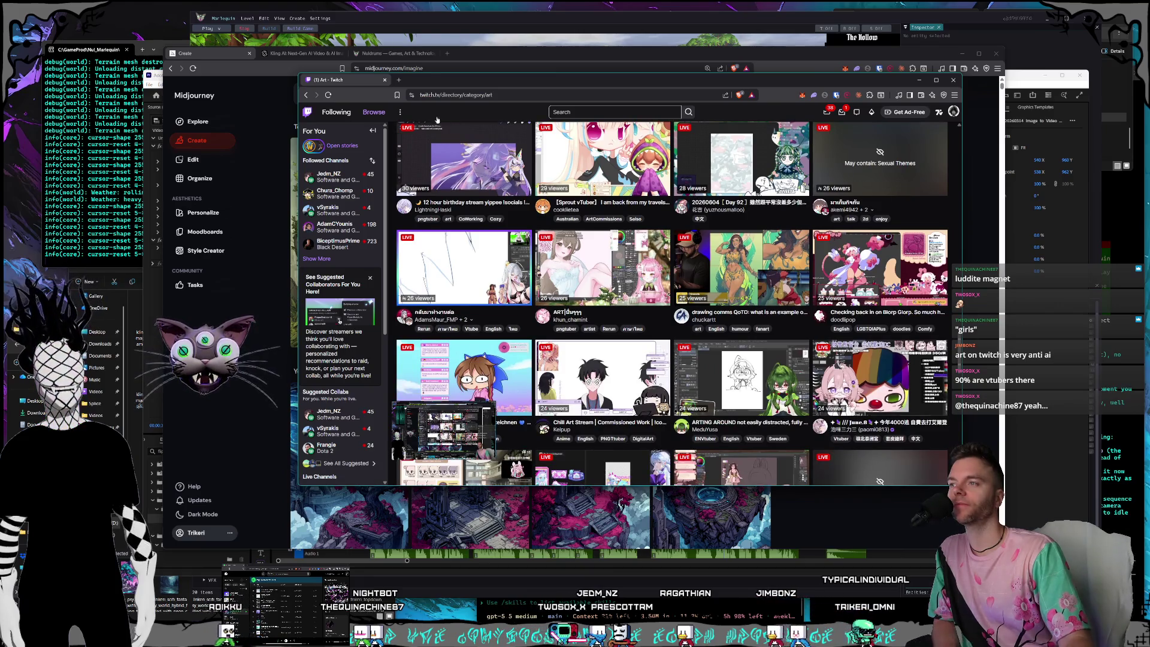
{"action": "left_click", "coordinate": [385, 80]}
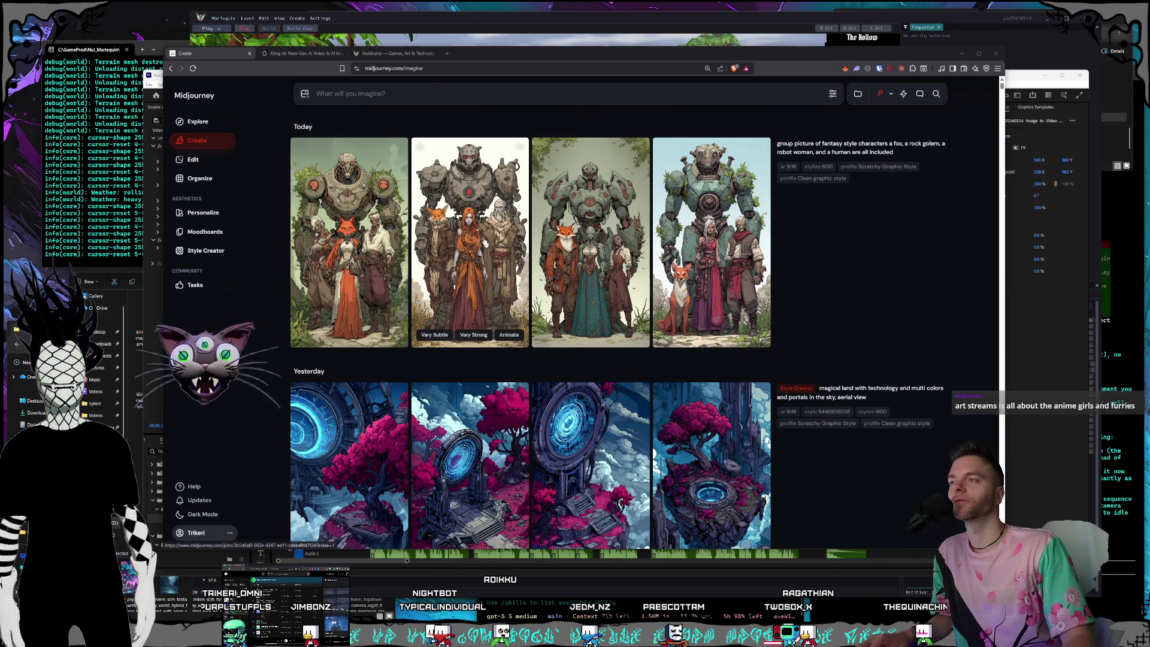
Open the first fox, golem, robot woman and human picture full size and step through the set.
{"action": "left_click_drag", "start_coordinate": [501, 58], "coordinate": [537, 62]}
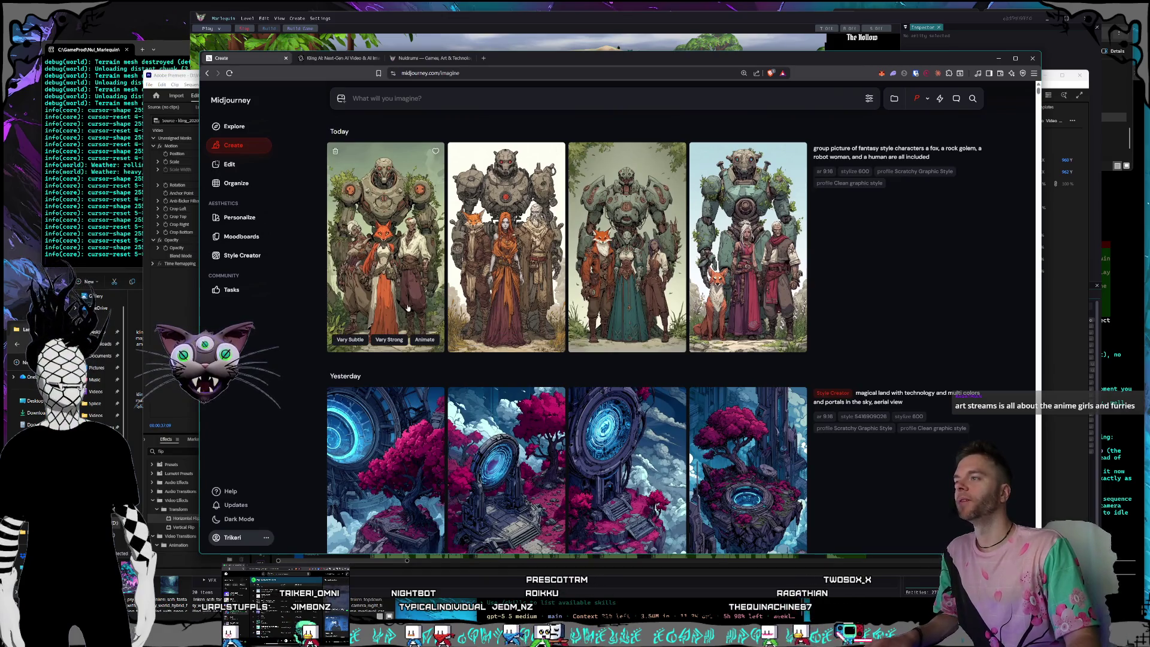
{"action": "left_click", "coordinate": [428, 302]}
{"action": "key", "text": "Right"}
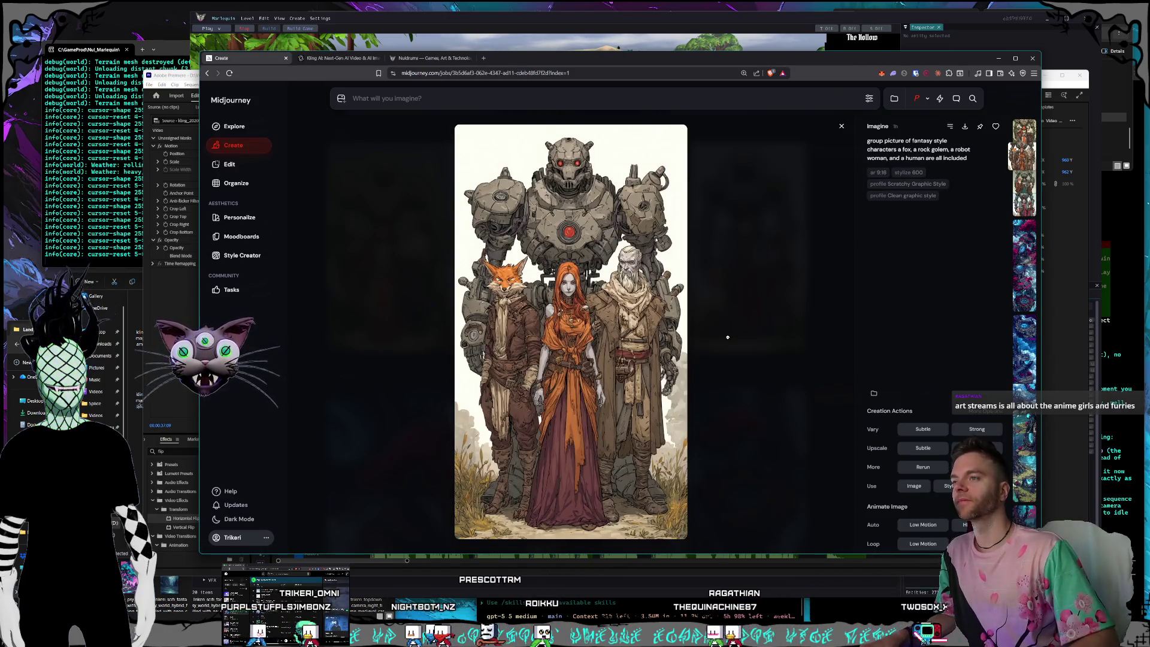
{"action": "key", "text": "Right"}
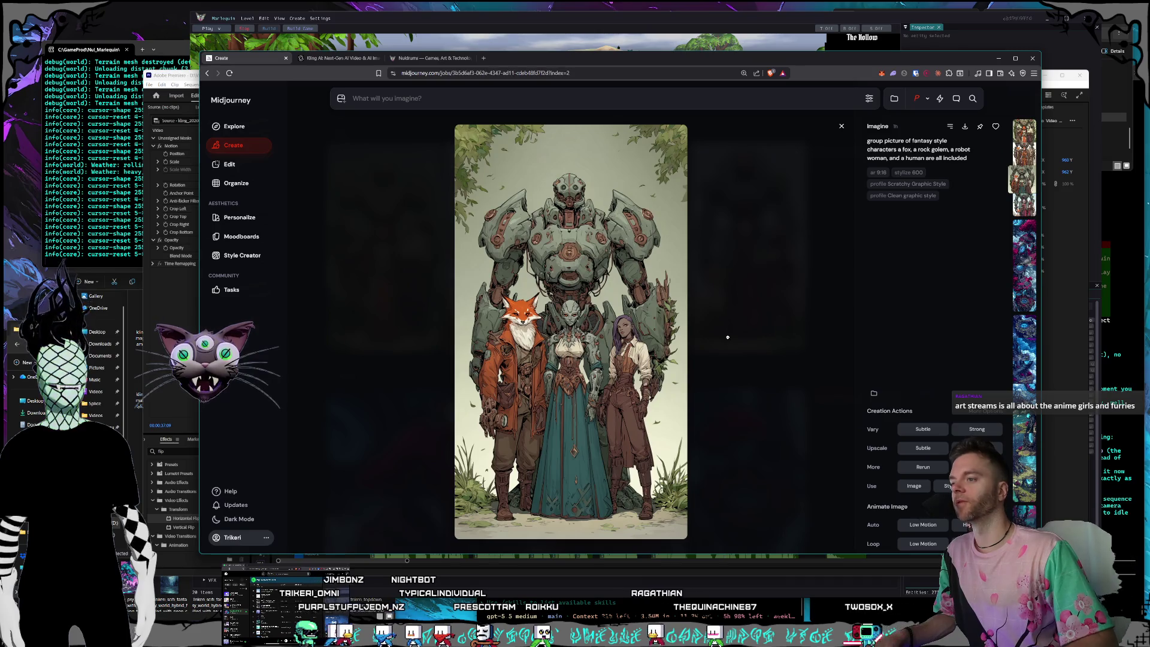
{"action": "key", "text": "Right"}
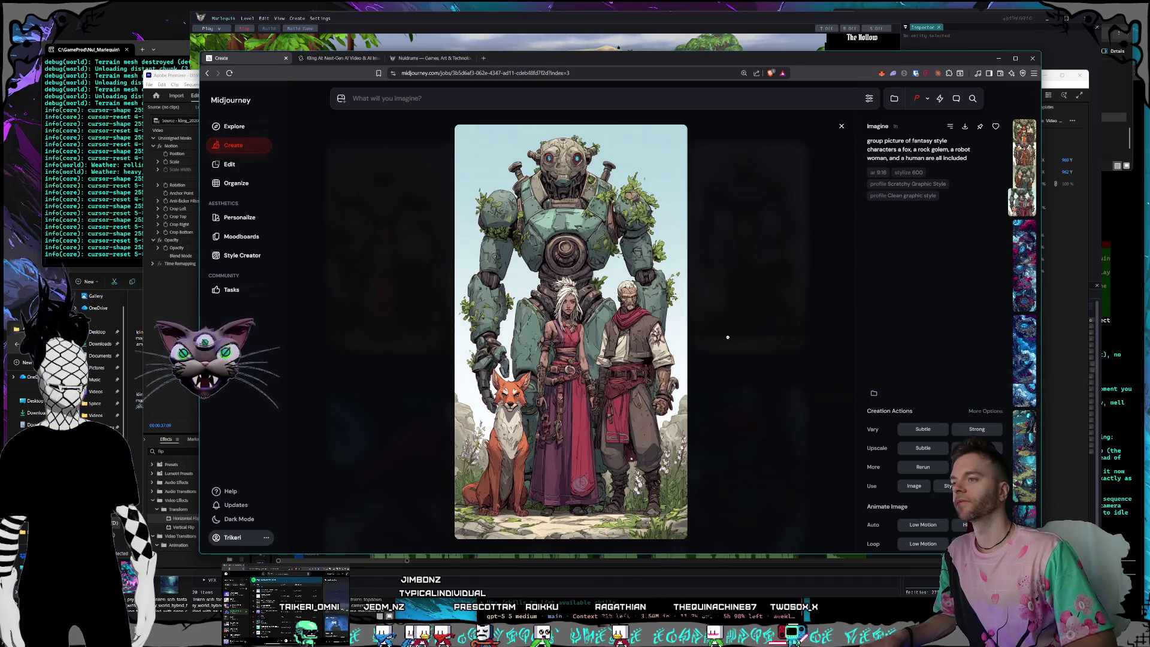
{"action": "key", "text": "Left"}
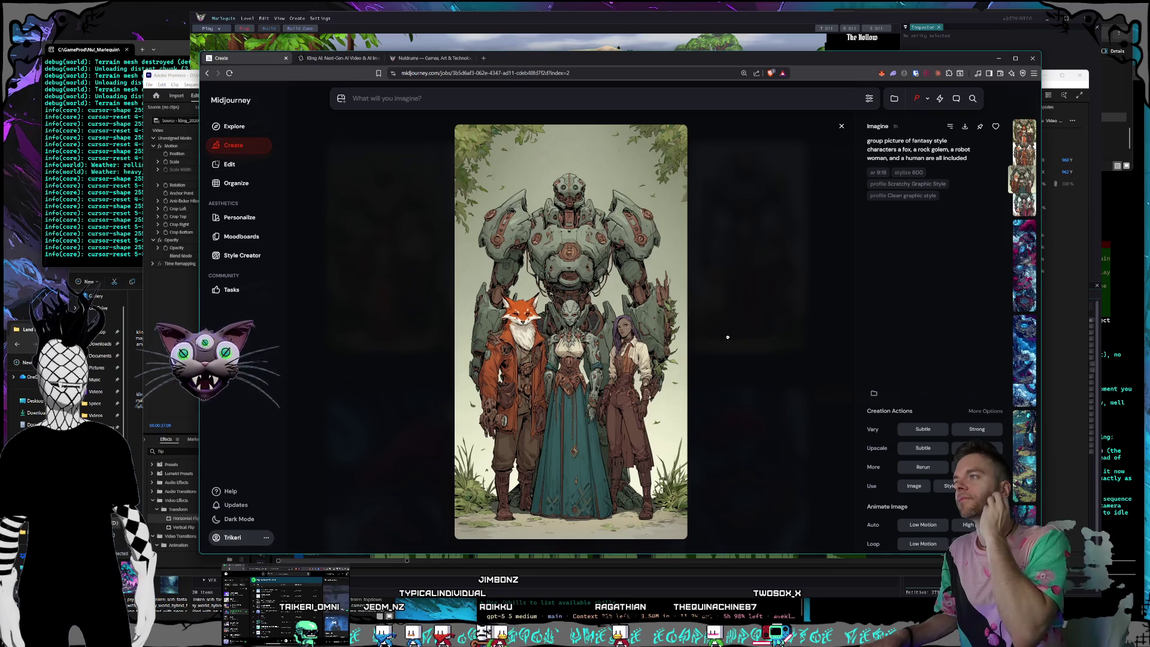
{"action": "left_click", "coordinate": [359, 57]}
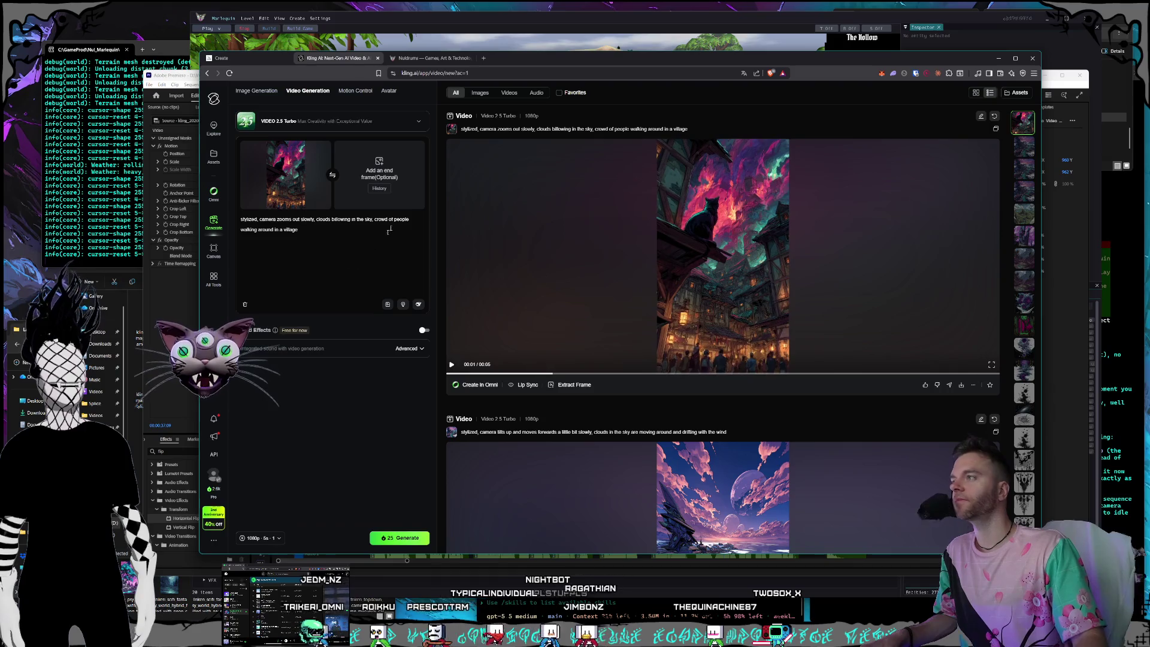
Bring Premiere Pro forward, then the Marlequin game editor running the Soul Fox battle.
{"action": "left_click", "coordinate": [176, 76]}
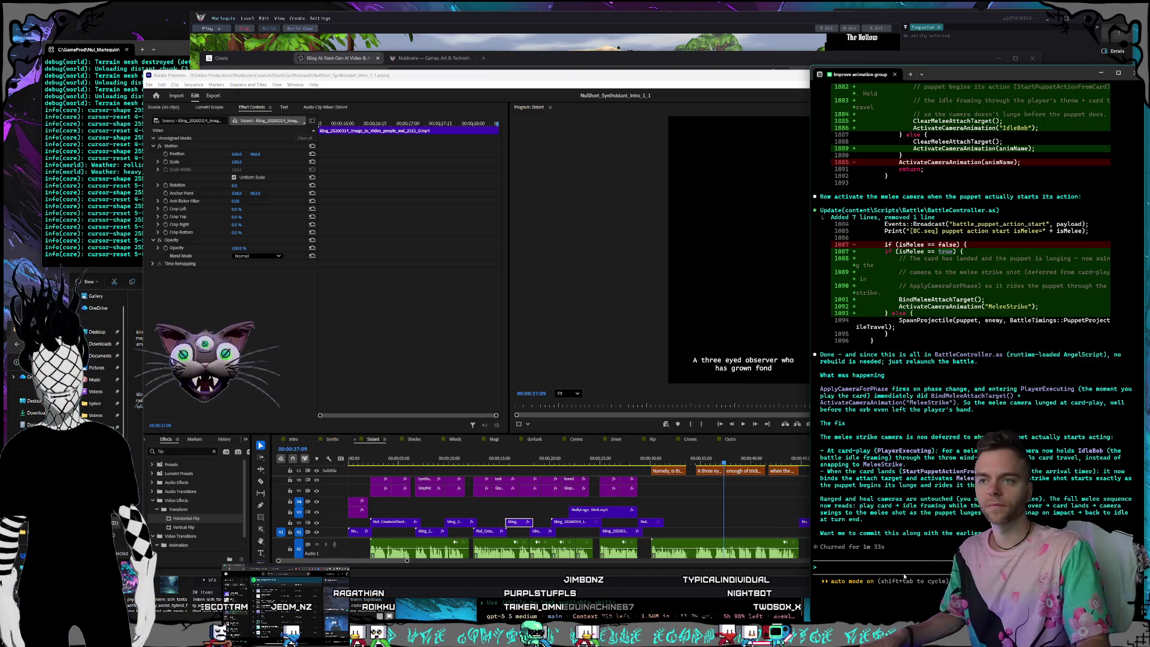
{"action": "left_click", "coordinate": [1019, 45]}
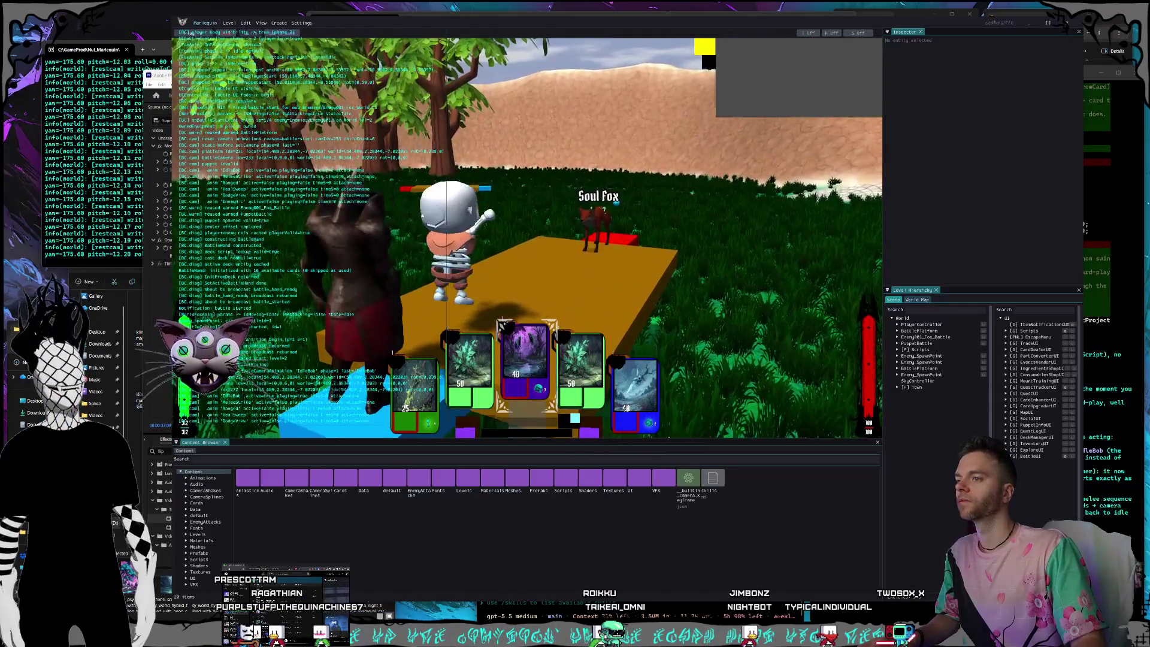
Play Slash for 40 damage and the egg card against Soul Fox, then quit the game.
{"action": "left_click", "coordinate": [505, 335]}
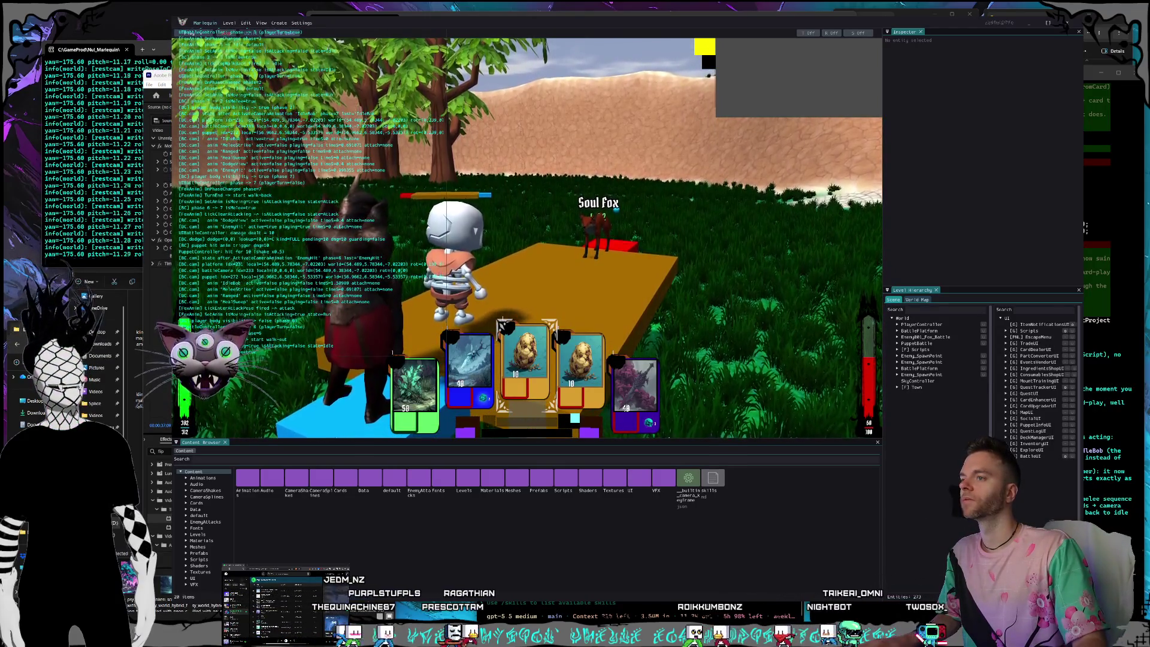
{"action": "key", "text": "Return"}
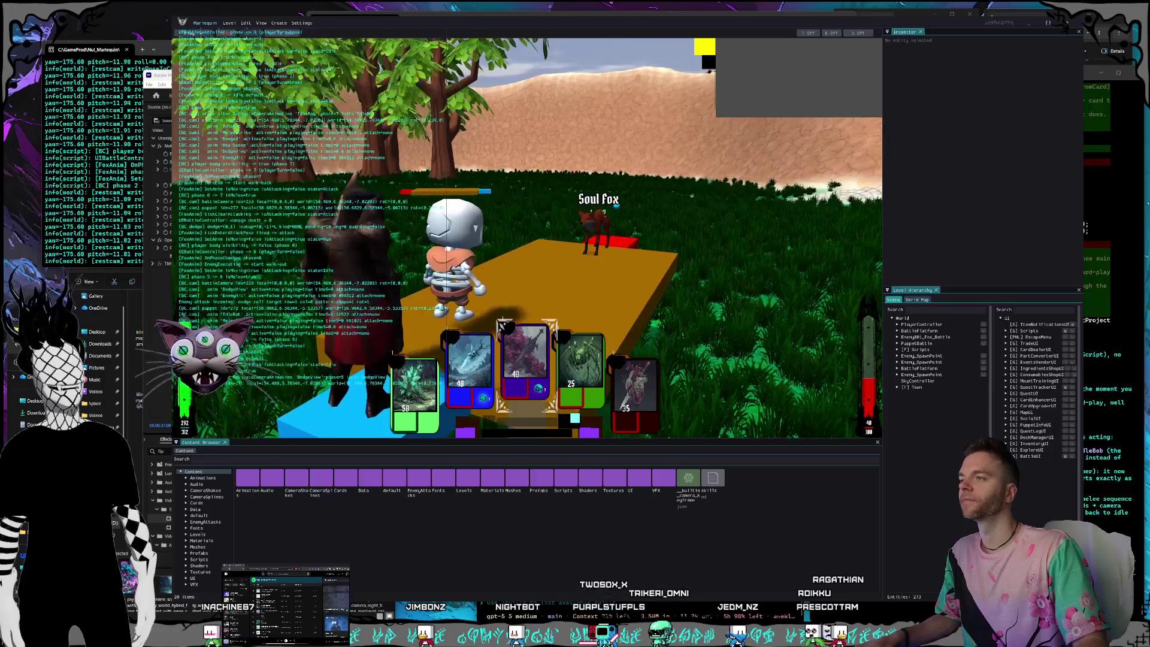
{"action": "key", "text": "alt+F4"}
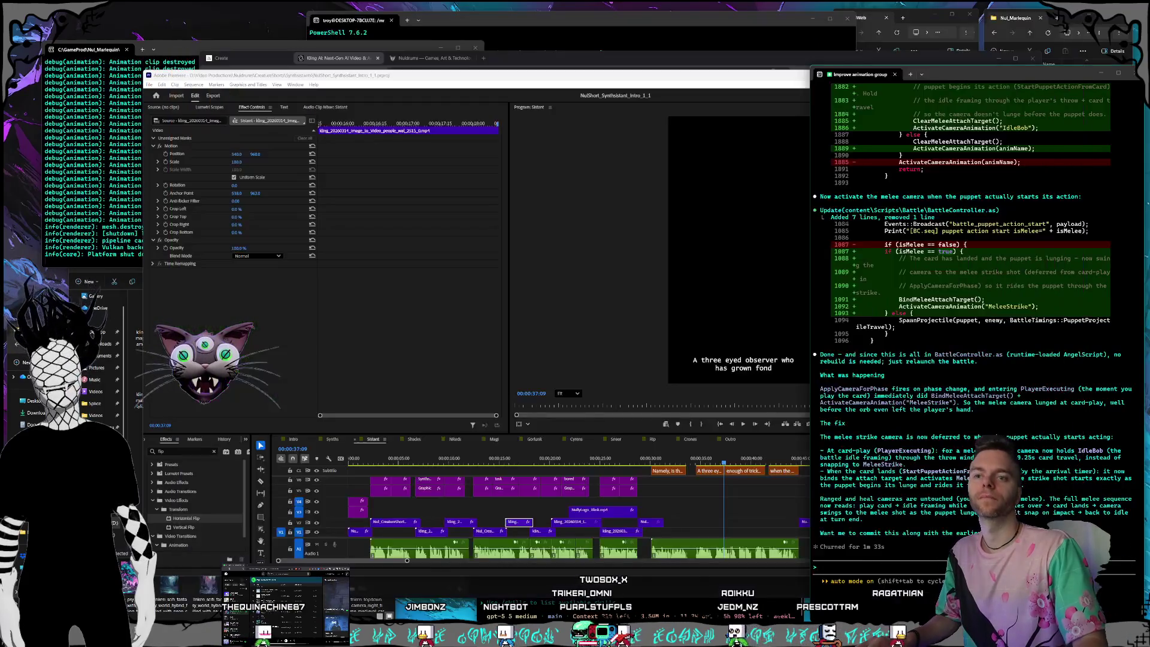
Tell Claude Code that after the hit-register attempt event, dodging must be locked out for the rest of the turn.
{"action": "type", "text": "after the hit register"}
{"action": "type", "text": " attemp"}
{"action": "type", "text": "t happe"}
{"action": "key", "text": "BackSpace"}
{"action": "key", "text": "BackSpace"}
{"action": "key", "text": "BackSpace"}
{"action": "type", "text": "event"}
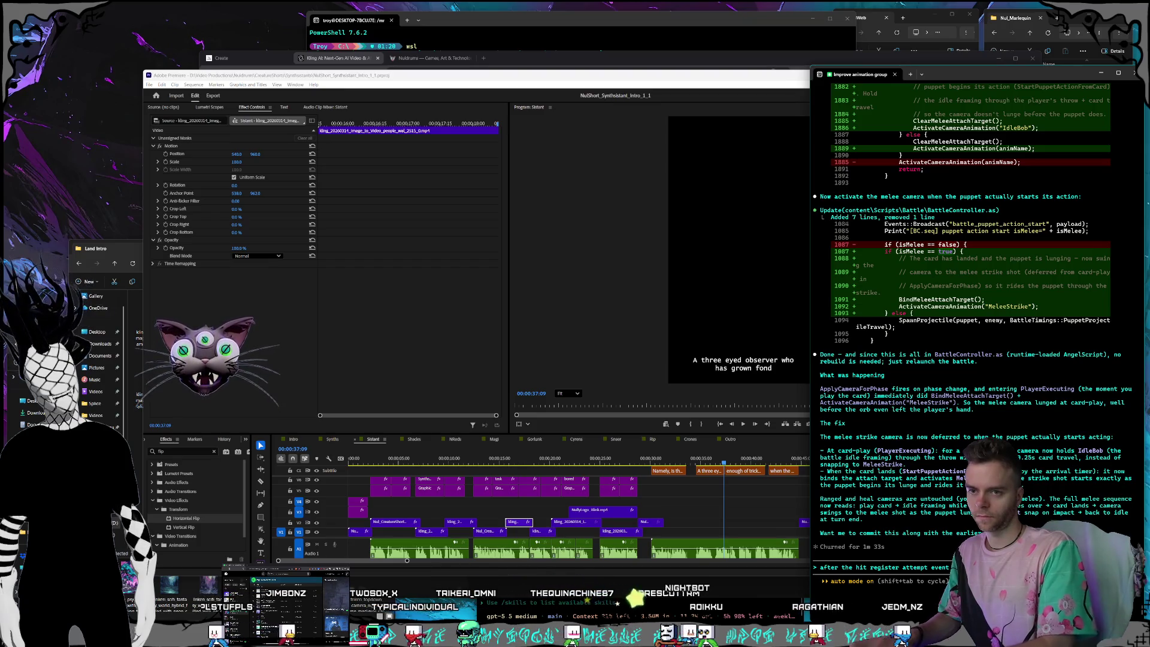
{"action": "type", "text": "dodging need to be locked out from p"}
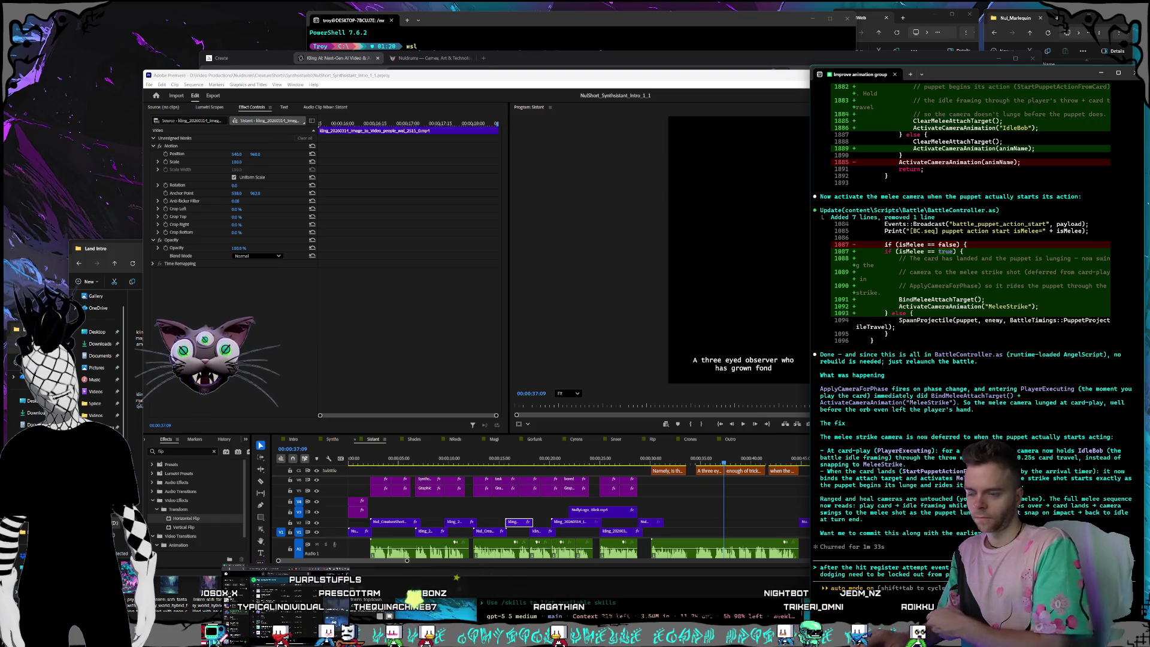
{"action": "key", "text": "Return"}
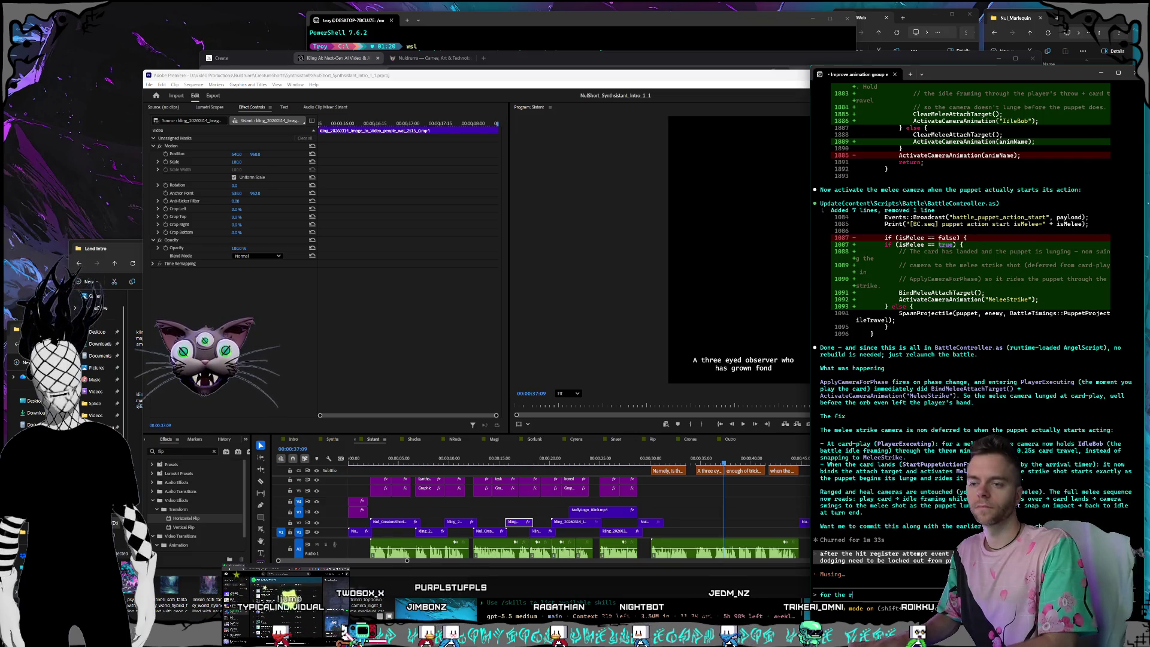
{"action": "type", "text": "urn"}
{"action": "key", "text": "Return"}
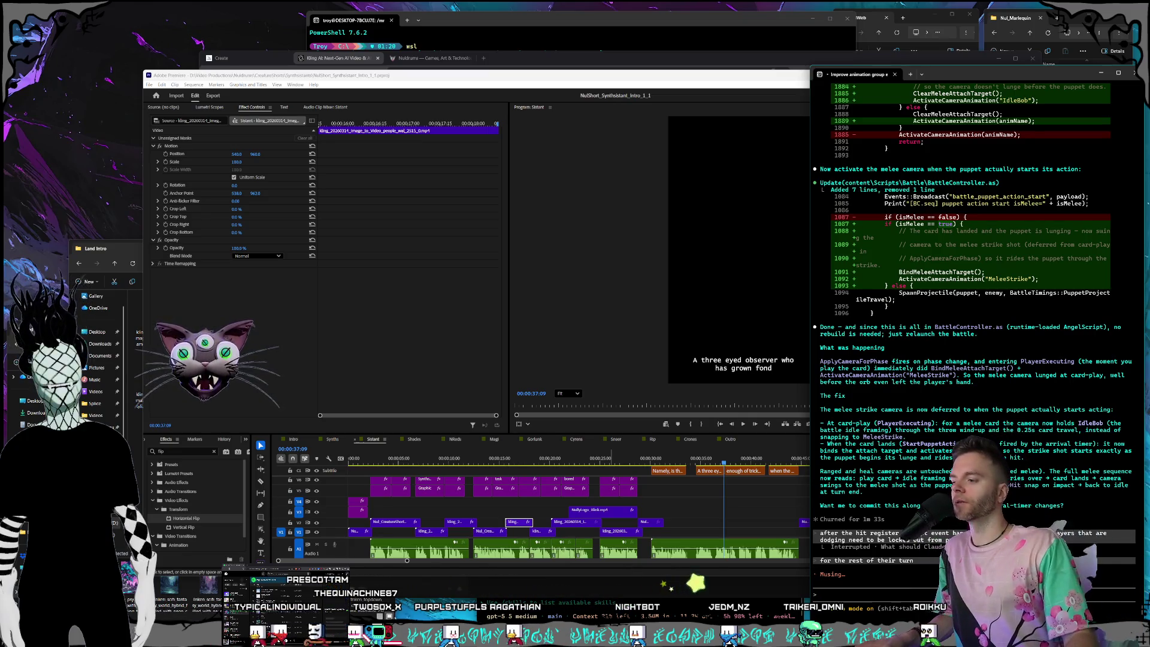
Leave Claude's Usage settings, clear the drafted 'how do I setup llama' chat question, and start a new PowerShell window with Ctrl+Alt+T.
{"action": "key", "text": "alt+Tab"}
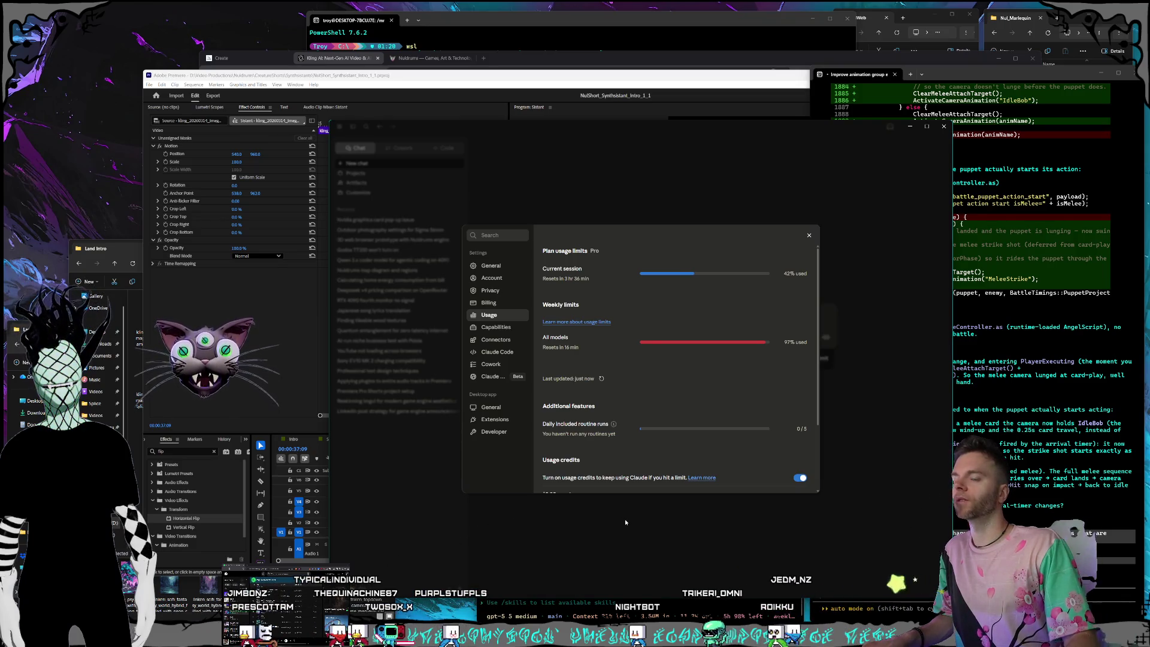
{"action": "left_click", "coordinate": [626, 522]}
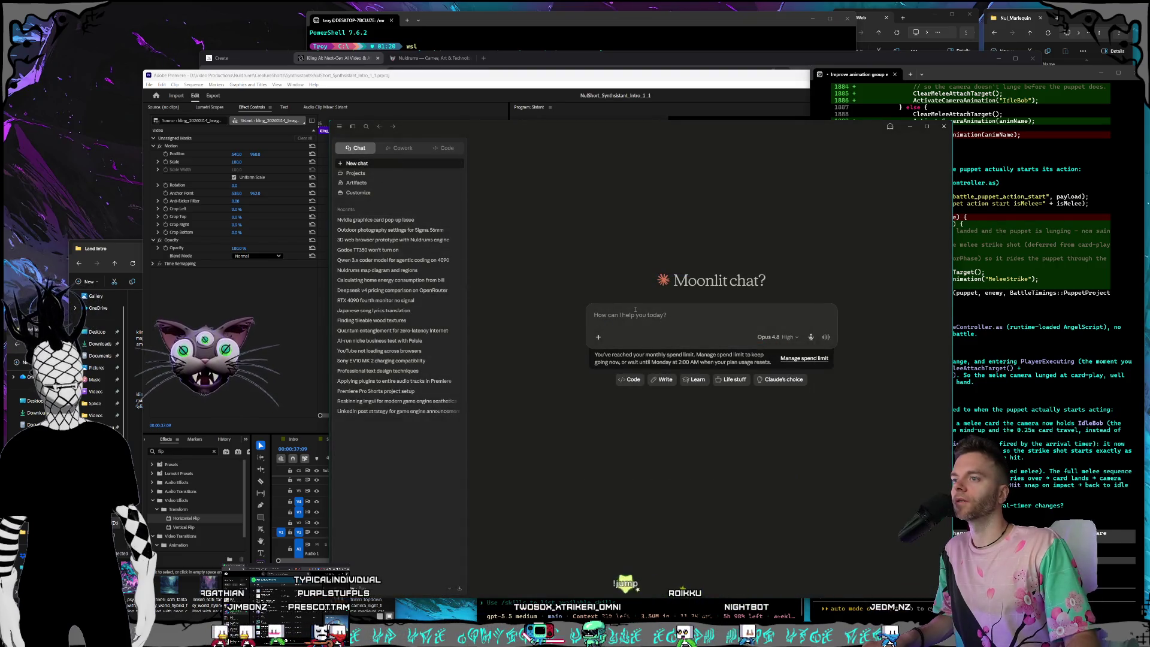
{"action": "type", "text": "how do I setup llama"}
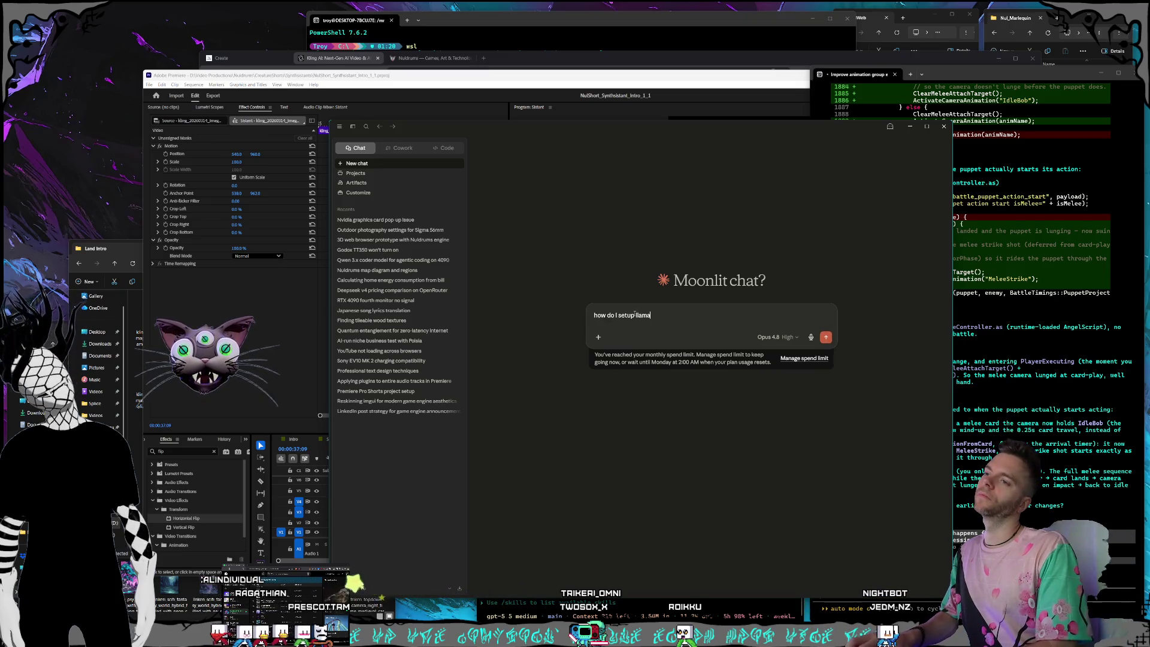
{"action": "key", "text": "ctrl+a"}
{"action": "key", "text": "ctrl+x"}
{"action": "key", "text": "ctrl+alt+t"}
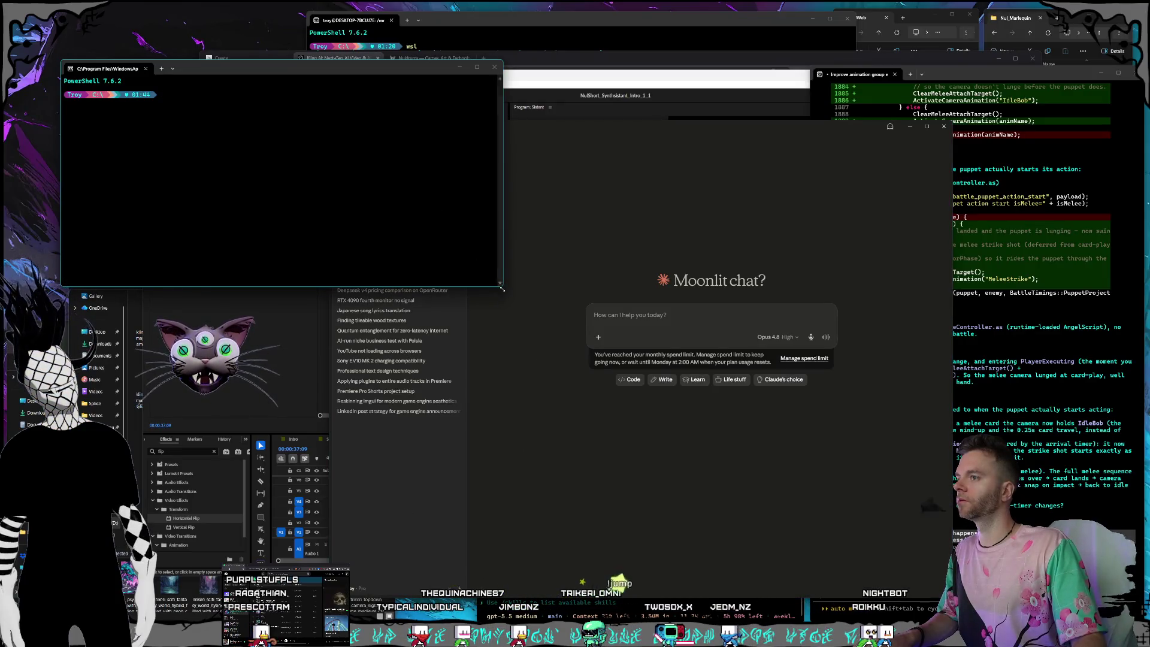
Shrink the new PowerShell window into the top-left corner and change directory to C:\Programming.
{"action": "left_click_drag", "start_coordinate": [502, 284], "coordinate": [330, 422]}
{"action": "left_click_drag", "start_coordinate": [221, 74], "coordinate": [198, 53]}
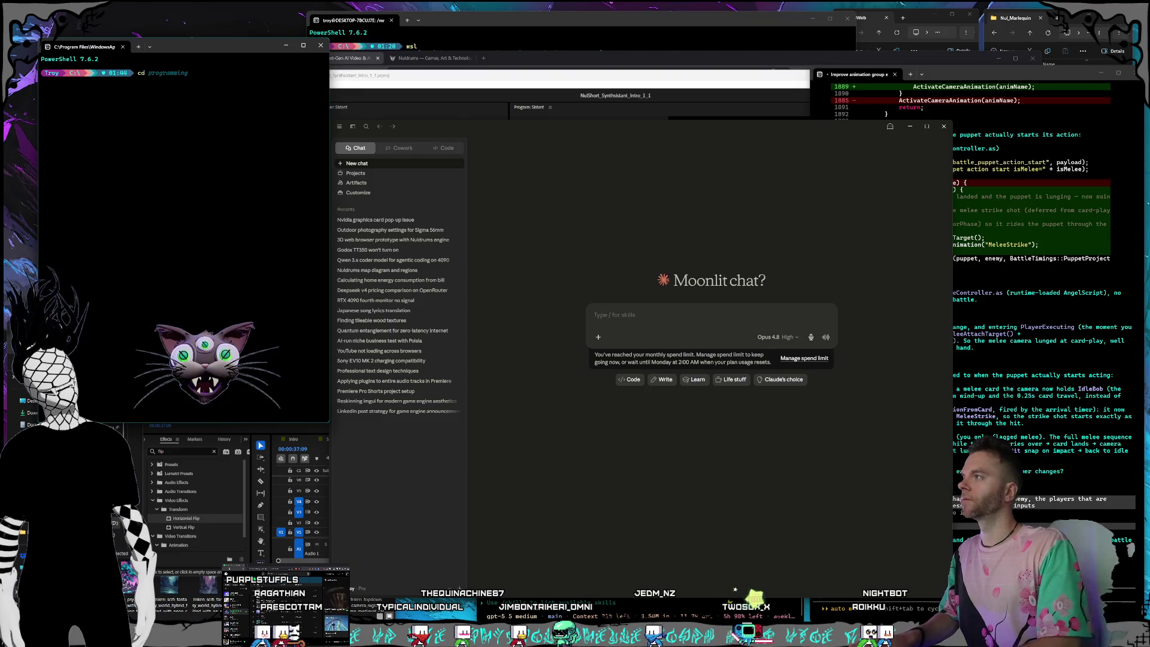
{"action": "type", "text": "cd programming"}
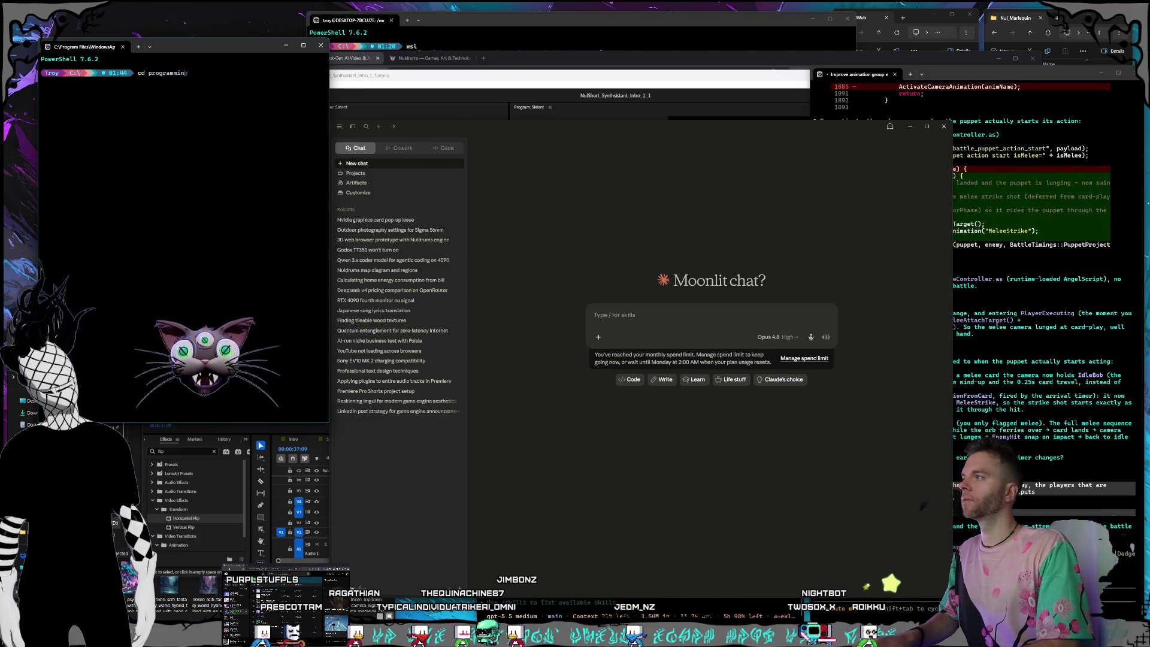
{"action": "key", "text": "Return"}
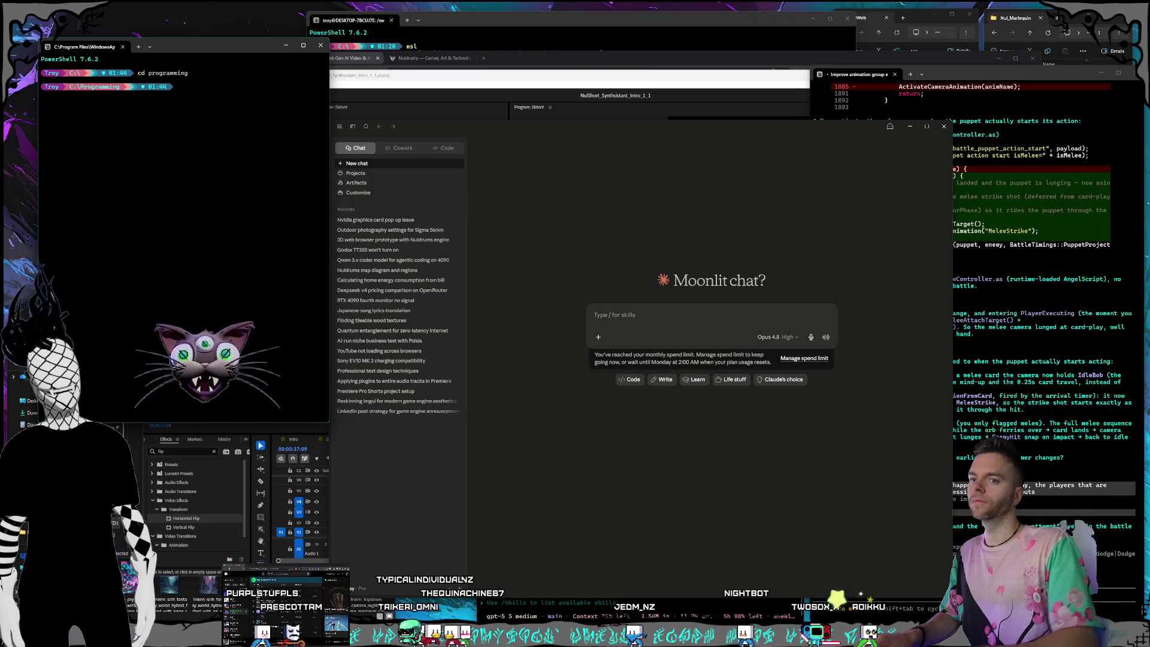
Reopen Claude's Settings > Usage to check plan limits (42% session, 97% weekly).
{"action": "left_click", "coordinate": [1064, 446]}
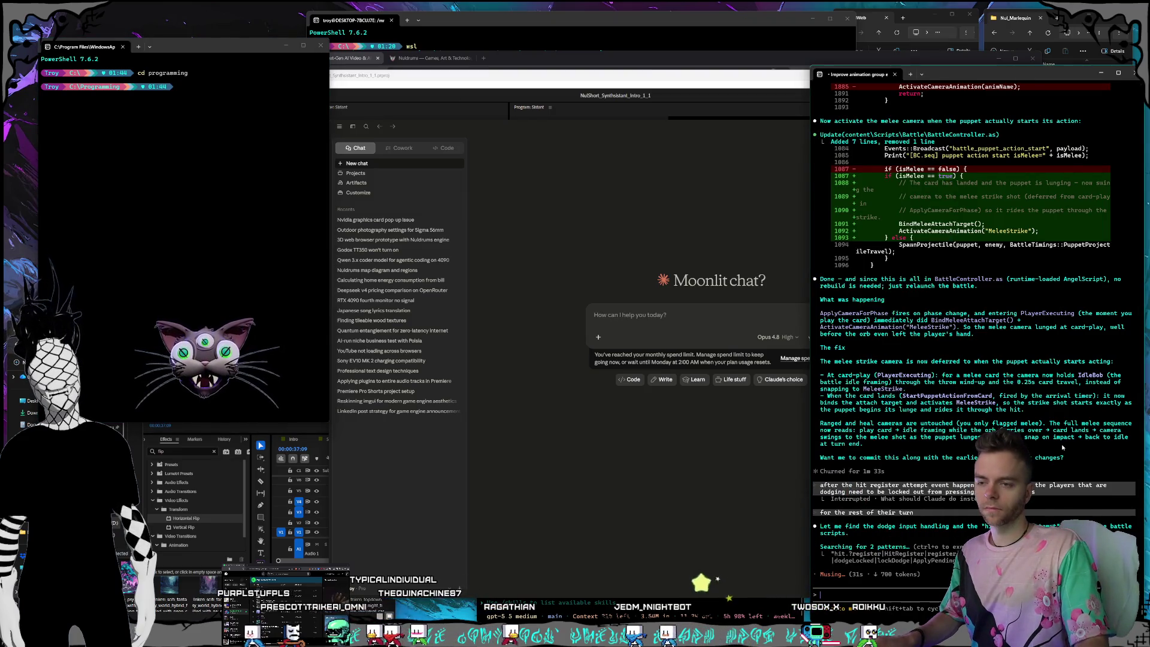
{"action": "left_click", "coordinate": [629, 494]}
{"action": "left_click", "coordinate": [369, 588]}
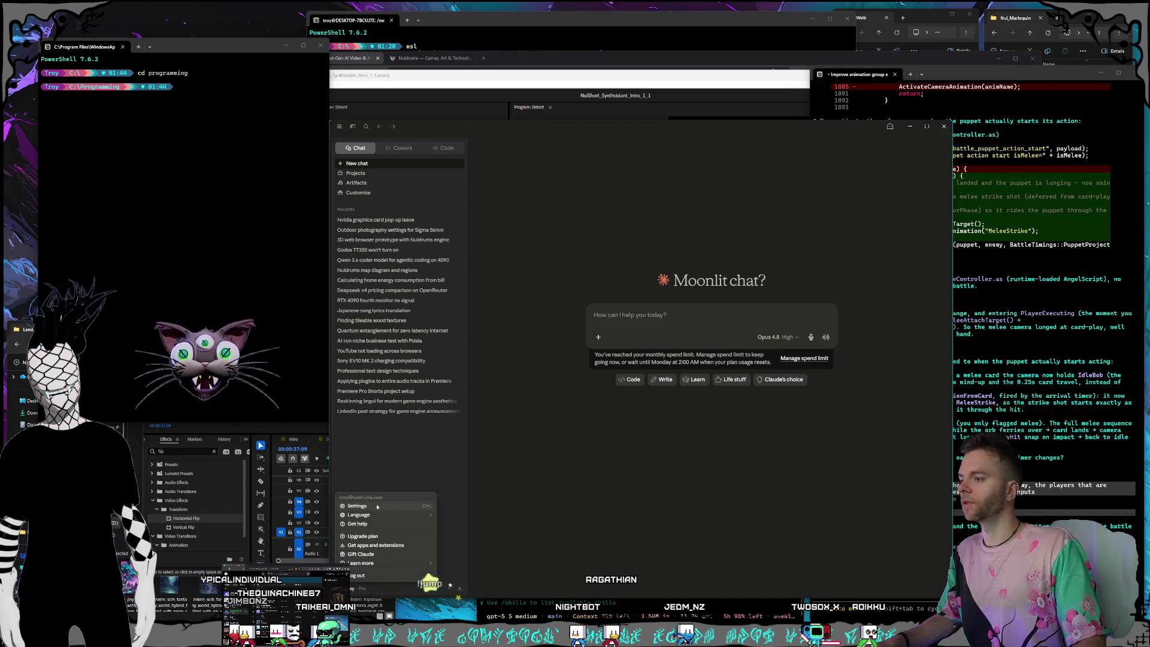
{"action": "left_click", "coordinate": [377, 507]}
{"action": "left_click", "coordinate": [488, 316]}
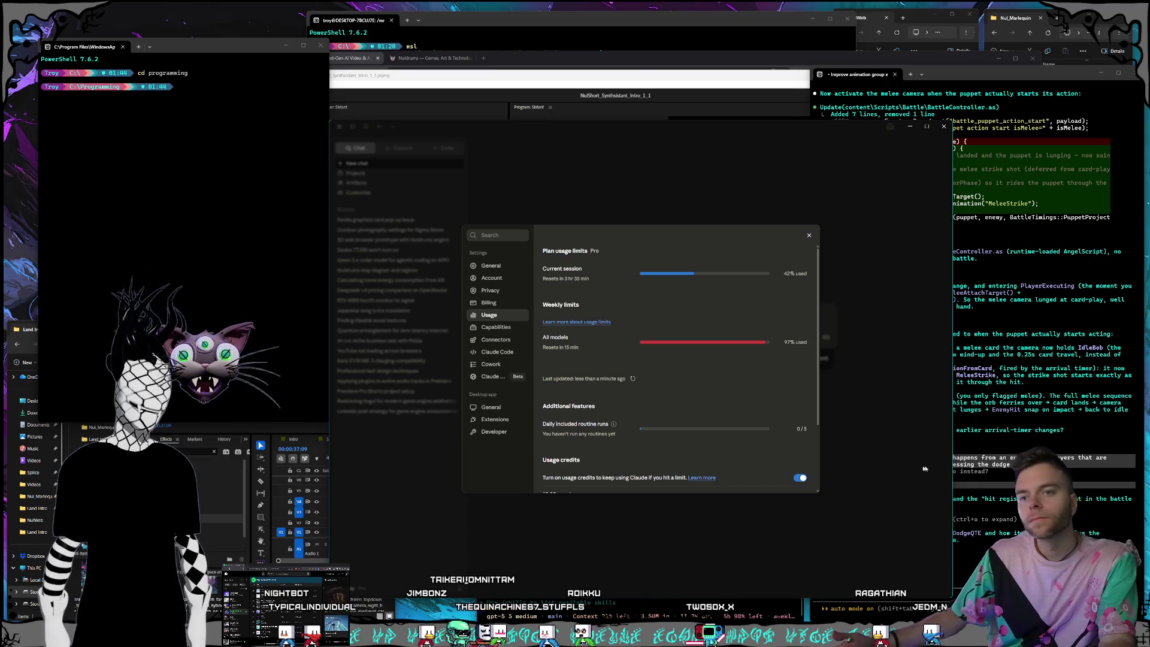
{"action": "key", "text": "alt+Tab"}
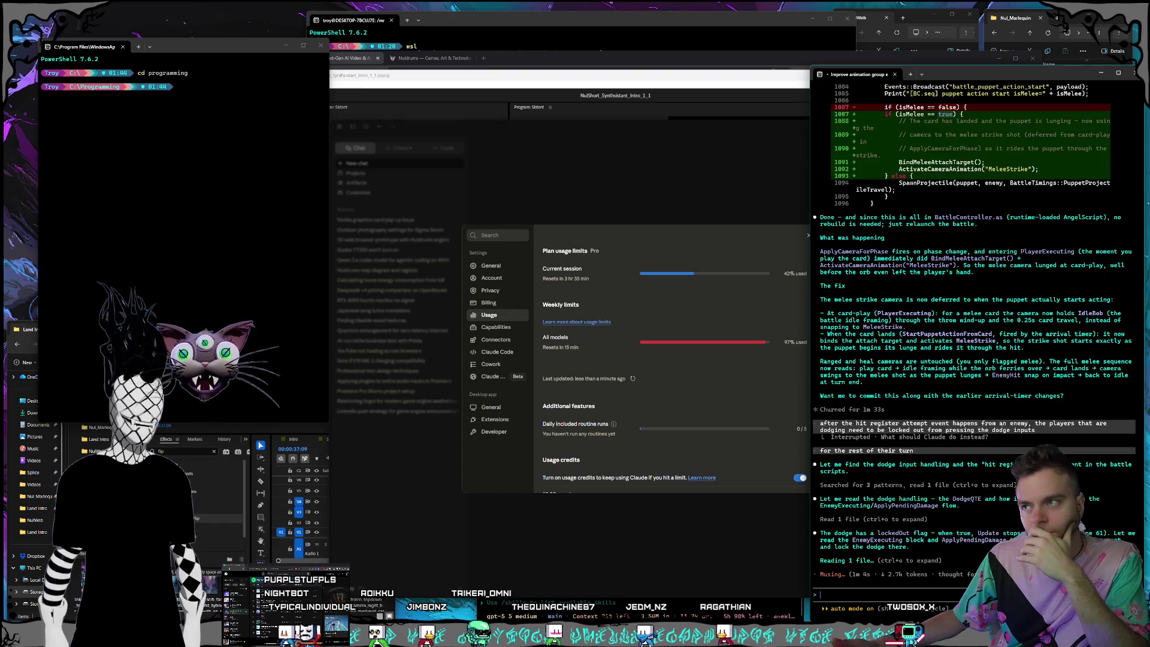
Launch claude in C:\Programming and ask whether llama.cpp, reportedly faster than Ollama, belongs on Windows or WSL.
{"action": "type", "text": "claude"}
{"action": "key", "text": "Return"}
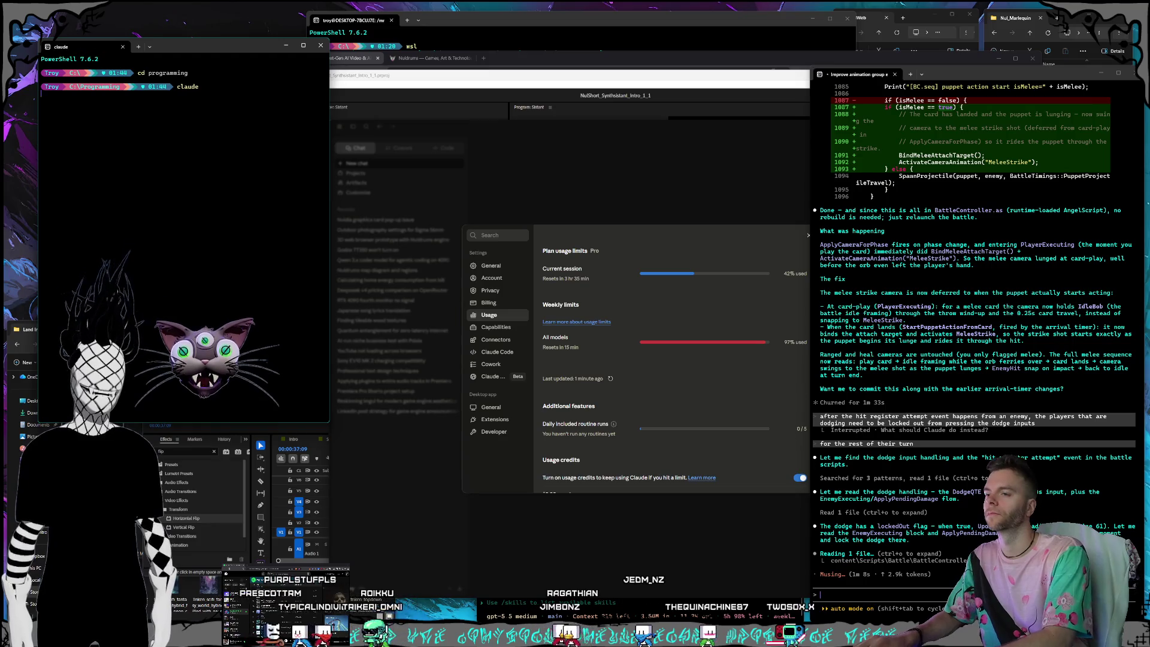
{"action": "type", "text": "i want to setup llama c"}
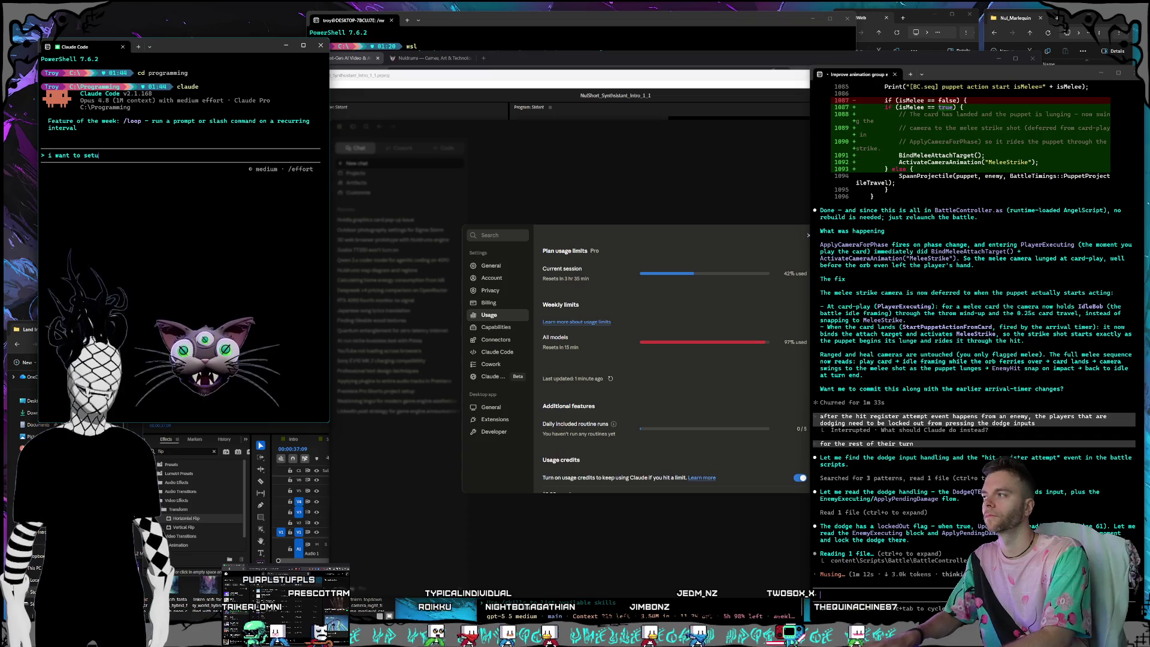
{"action": "type", "text": "p"}
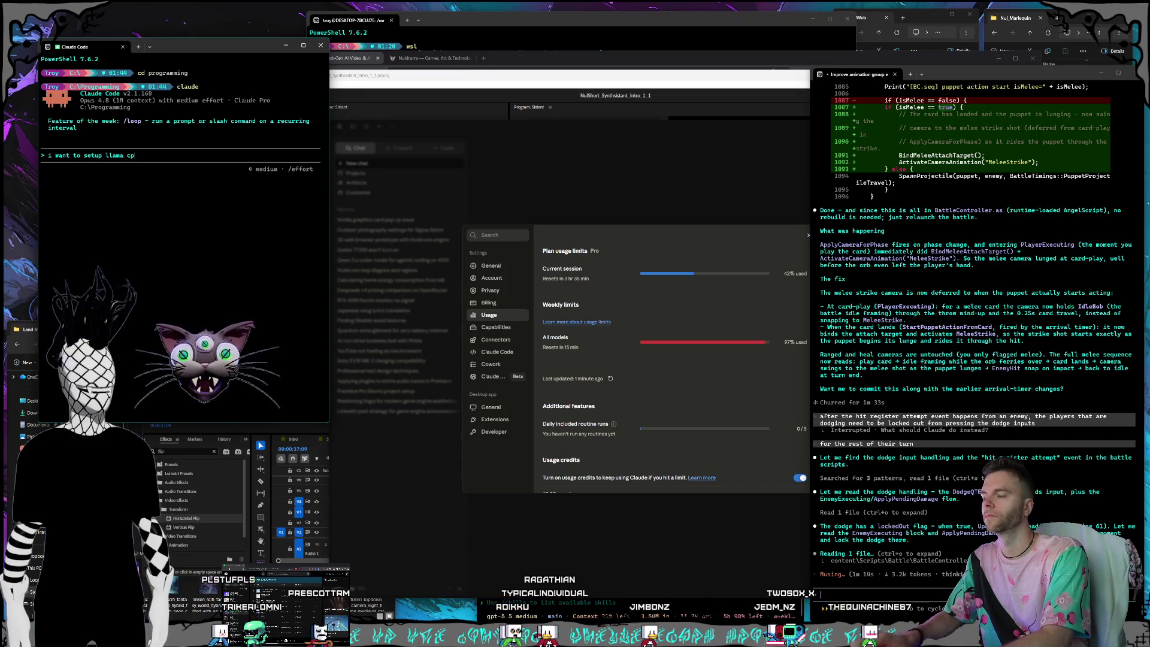
{"action": "type", "text": "p for local mod"}
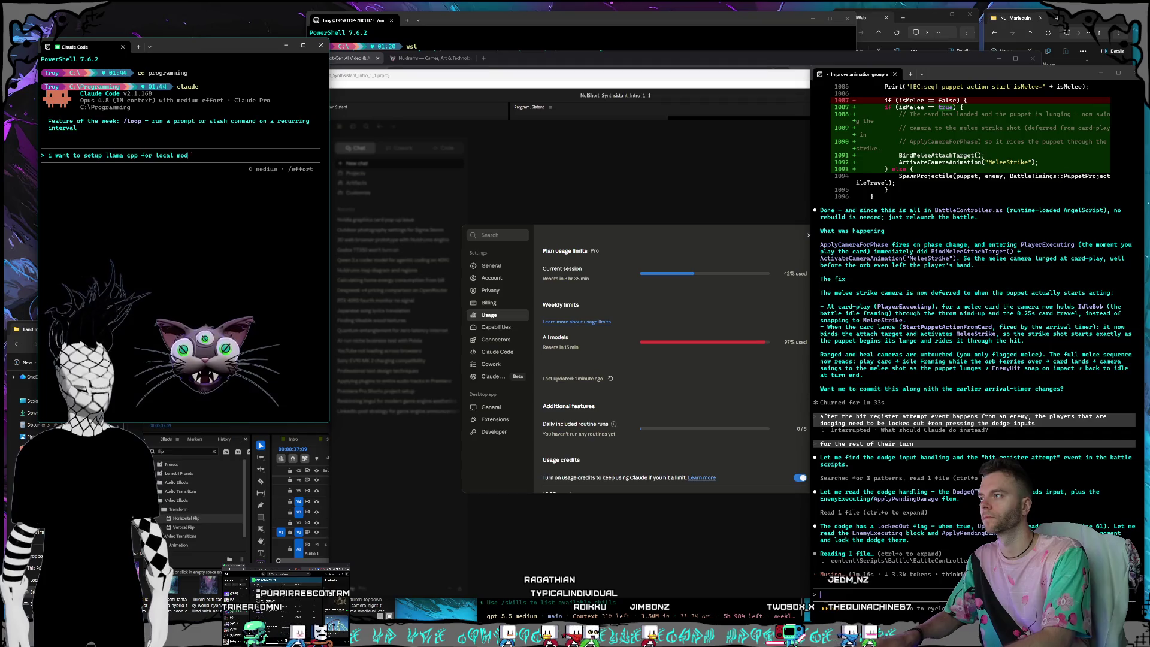
{"action": "type", "text": "els as i hear "}
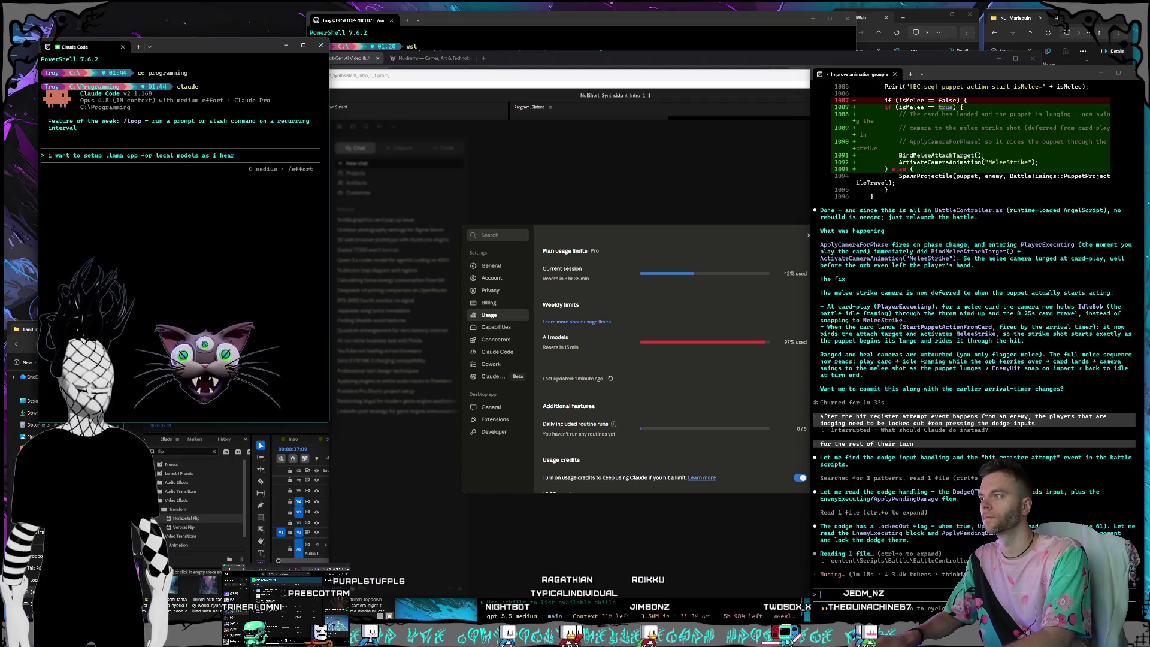
{"action": "type", "text": "its much faster than ollama, do i inste"}
{"action": "key", "text": "BackSpace"}
{"action": "type", "text": "all it for windows or do we winstall it in wsl?"}
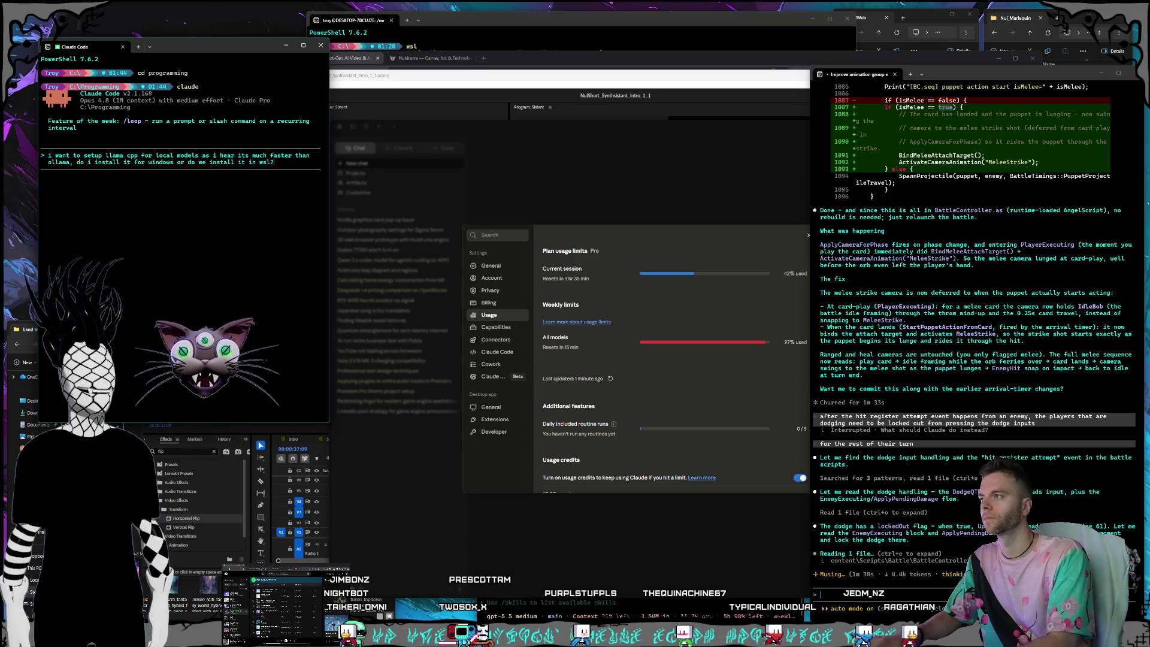
{"action": "key", "text": "Return"}
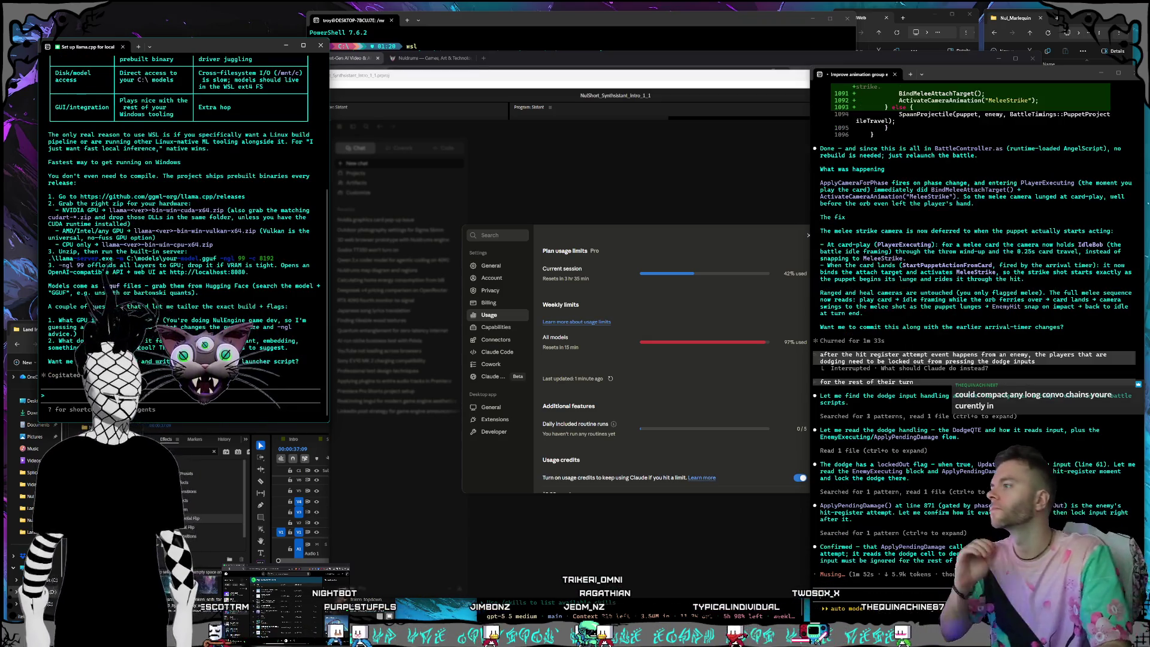
Scroll through Claude Code's answer favouring native Windows prebuilt llama.cpp binaries, ending with a llama-server command.
{"action": "scroll", "coordinate": [180, 240], "scroll_direction": "up", "scroll_amount": 8}
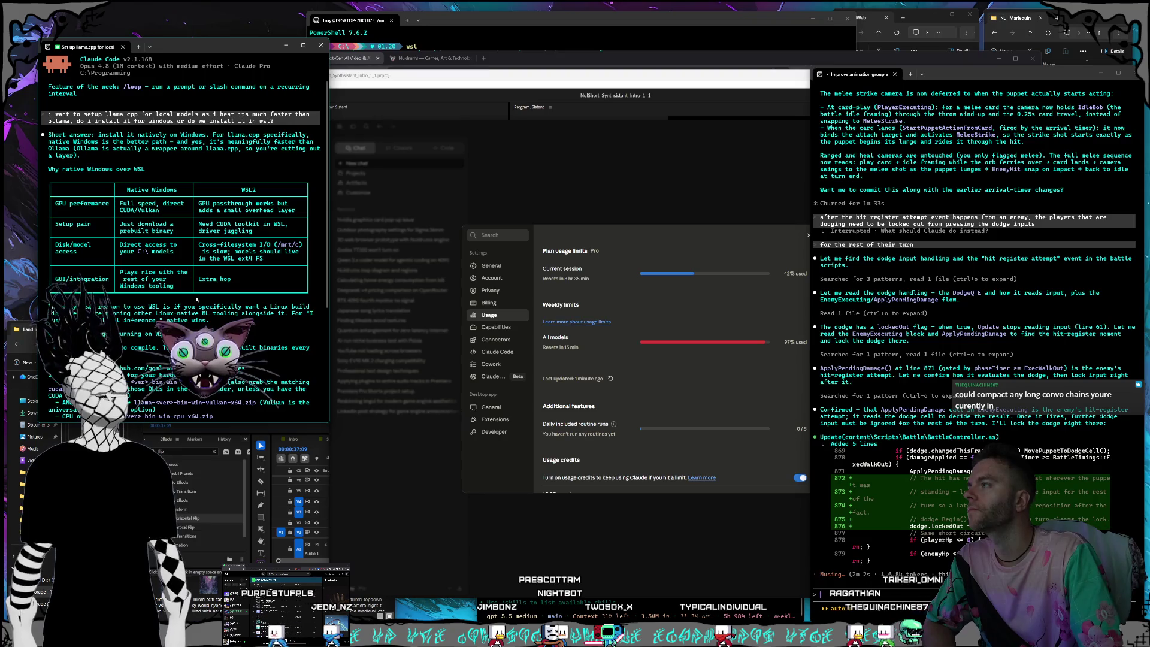
{"action": "scroll", "coordinate": [196, 299], "scroll_direction": "down", "scroll_amount": 2}
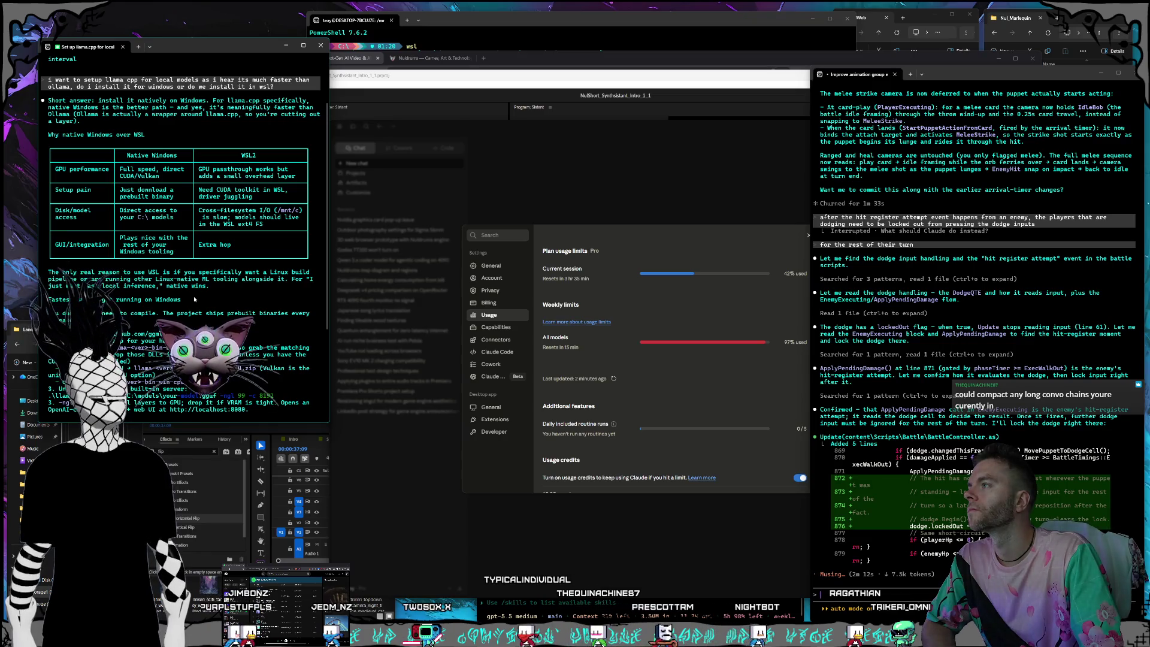
{"action": "scroll", "coordinate": [194, 299], "scroll_direction": "down", "scroll_amount": 1}
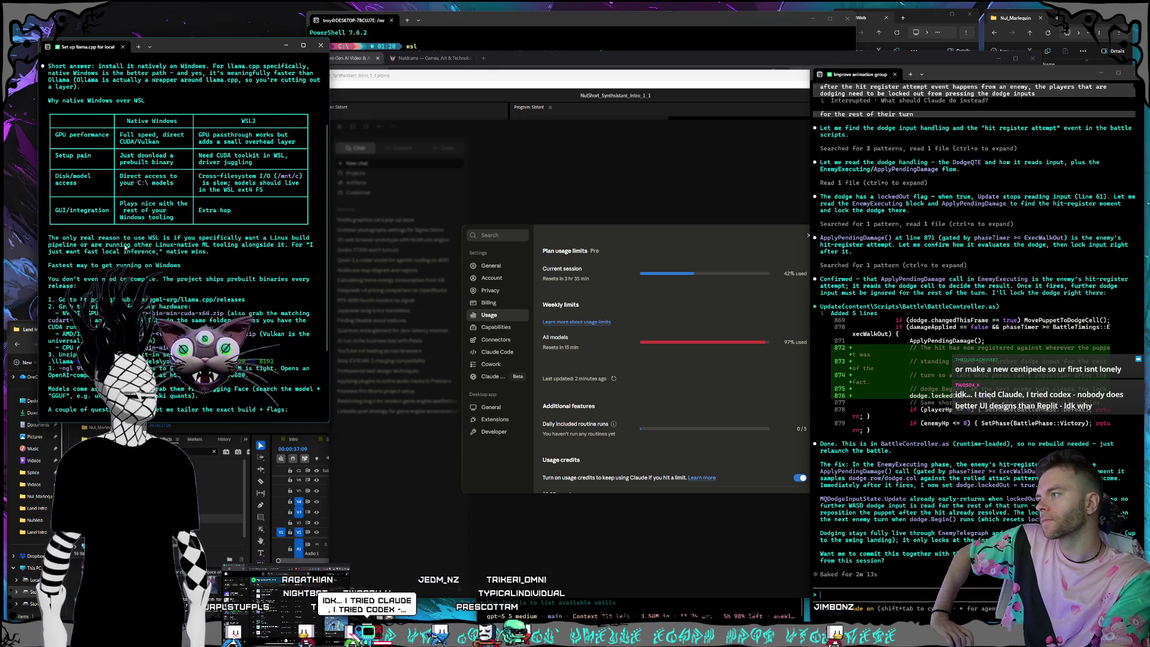
{"action": "scroll", "coordinate": [125, 245], "scroll_direction": "down", "scroll_amount": 3}
{"action": "scroll", "coordinate": [131, 189], "scroll_direction": "down", "scroll_amount": 2}
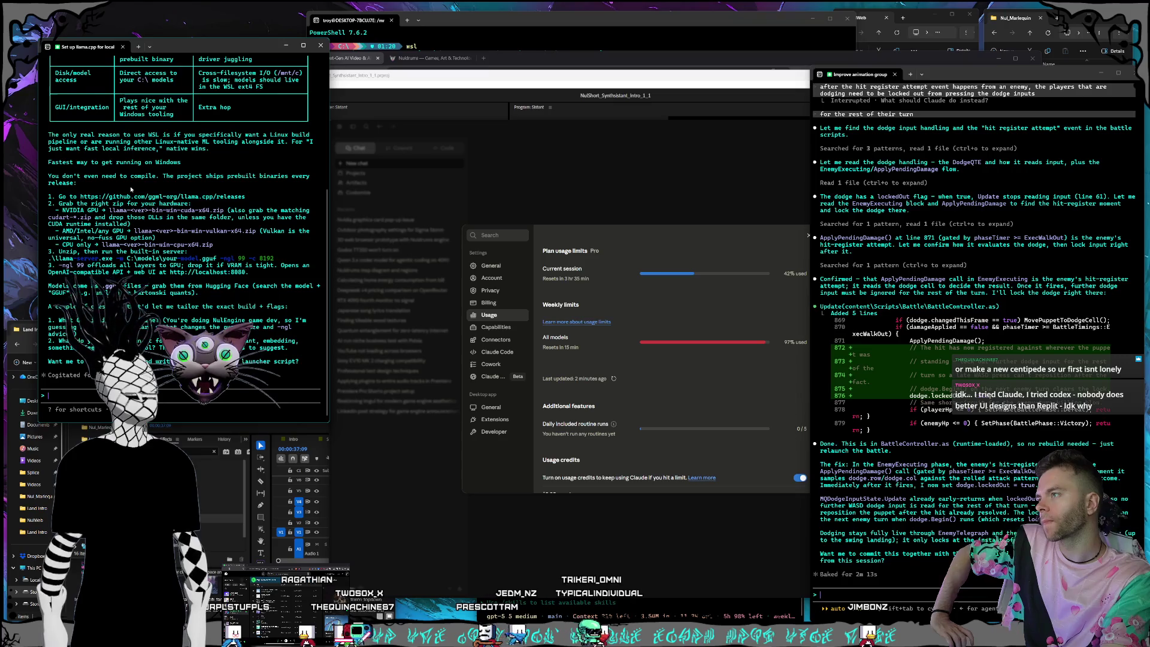
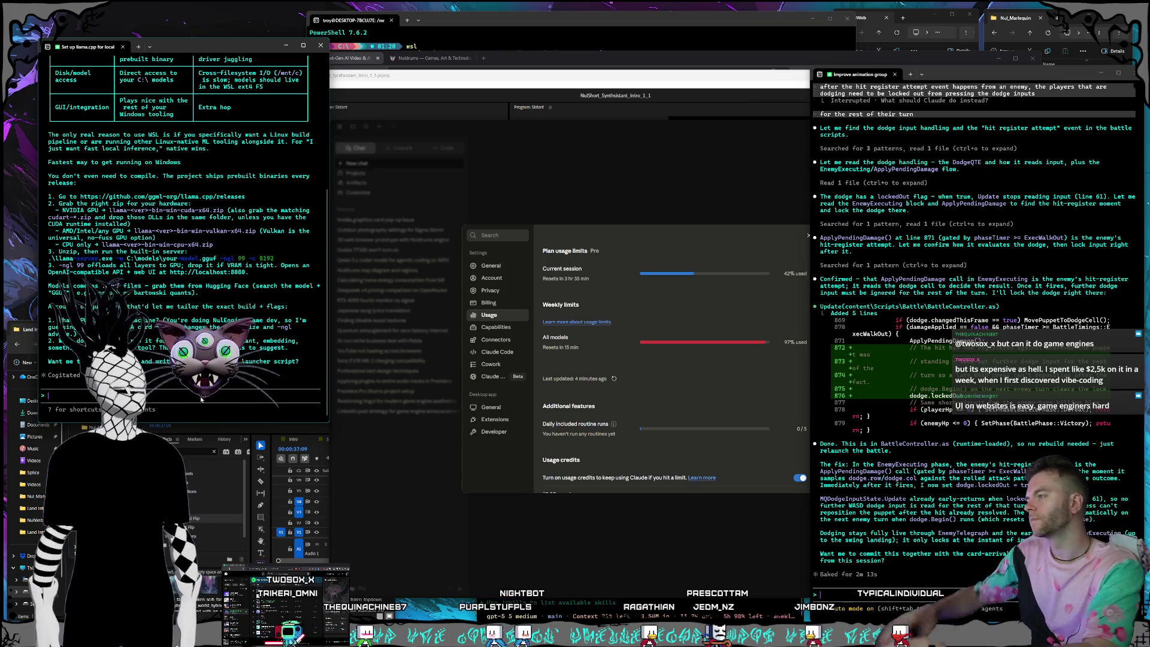
Ask Claude how to use the 5090 for agentic coding tasks, adding that a Qwen model is preferred.
{"action": "type", "text": "we"}
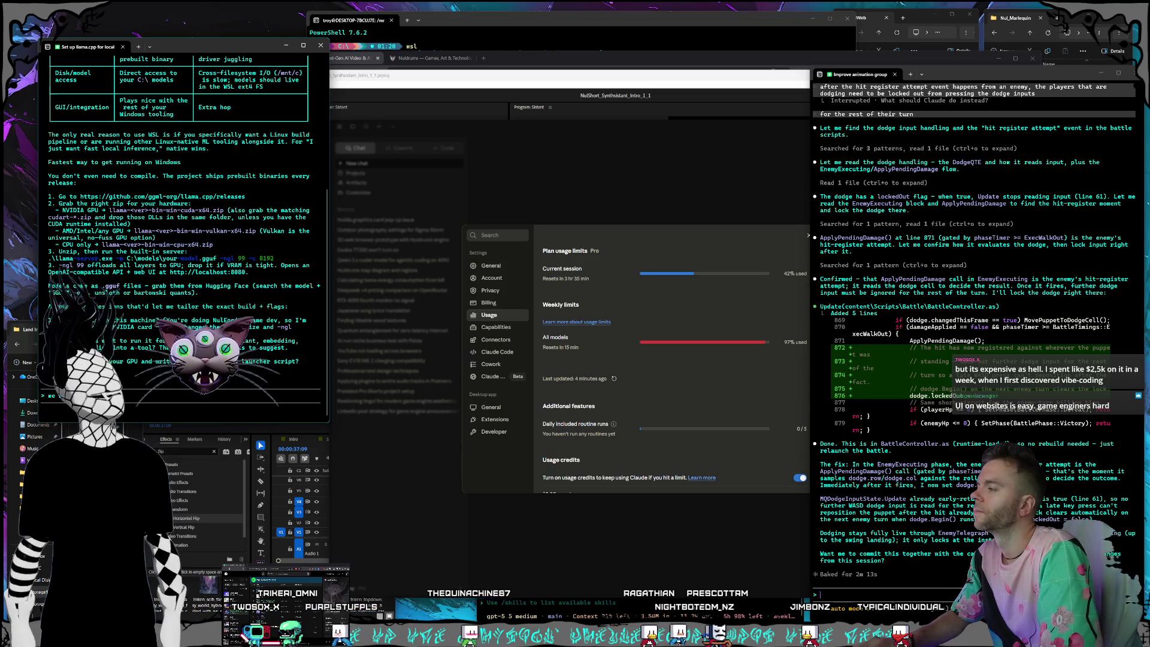
{"action": "key", "text": "BackSpace"}
{"action": "key", "text": "BackSpace"}
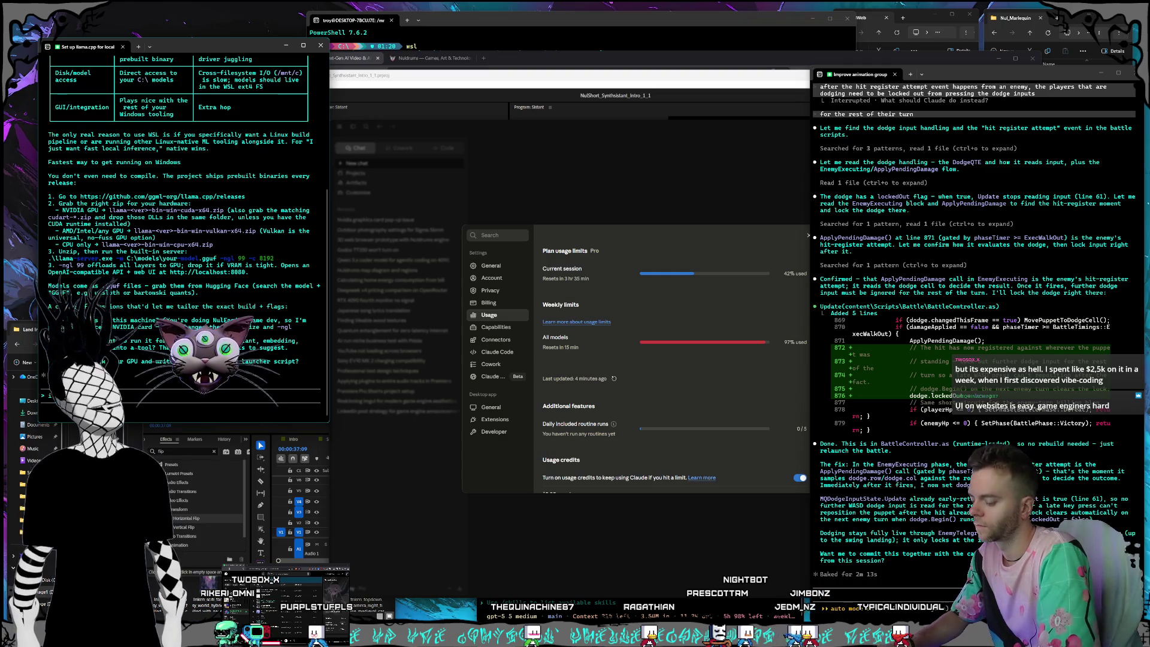
{"action": "type", "text": "i have a 5090, i want"}
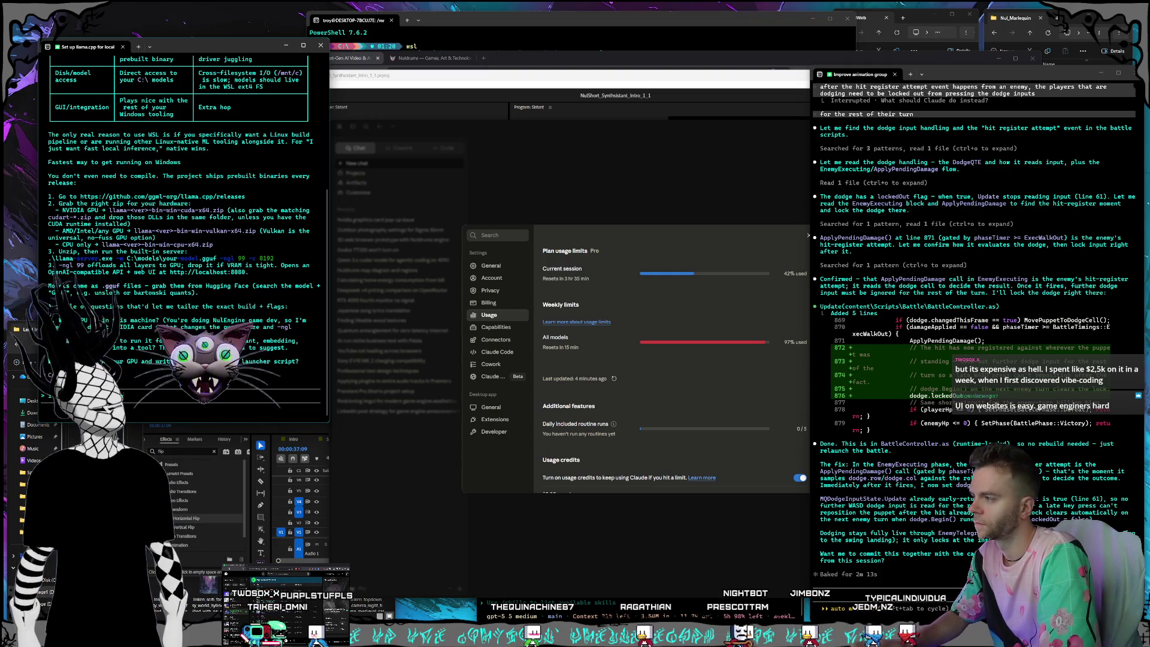
{"action": "type", "text": " to"}
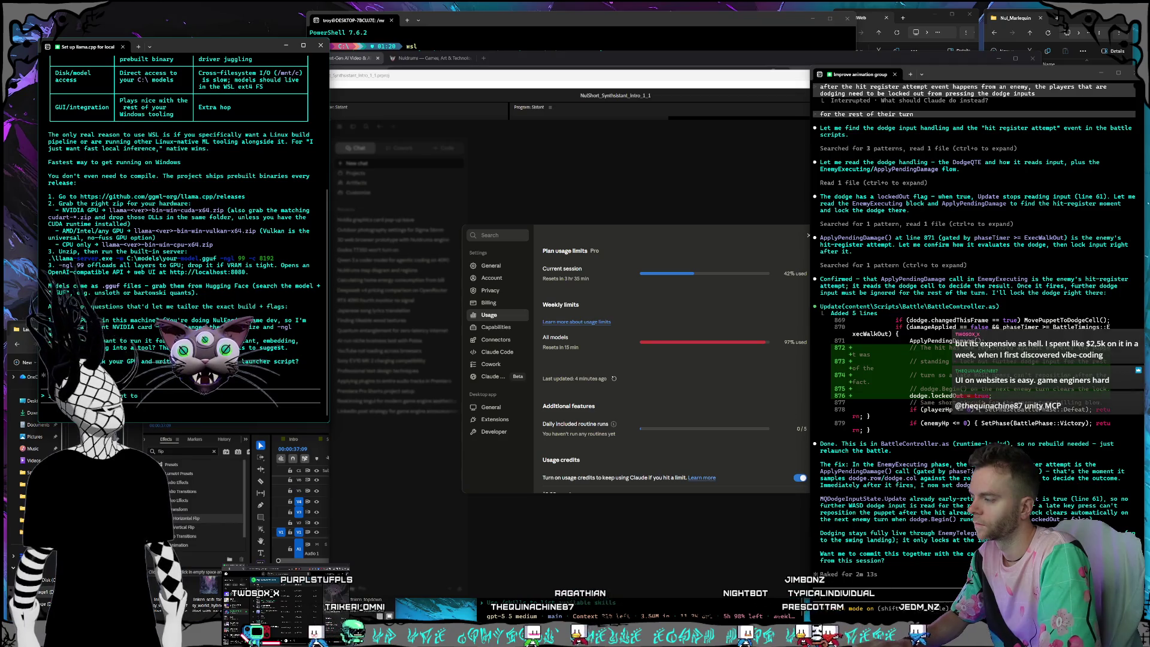
{"action": "type", "text": " use it for age"}
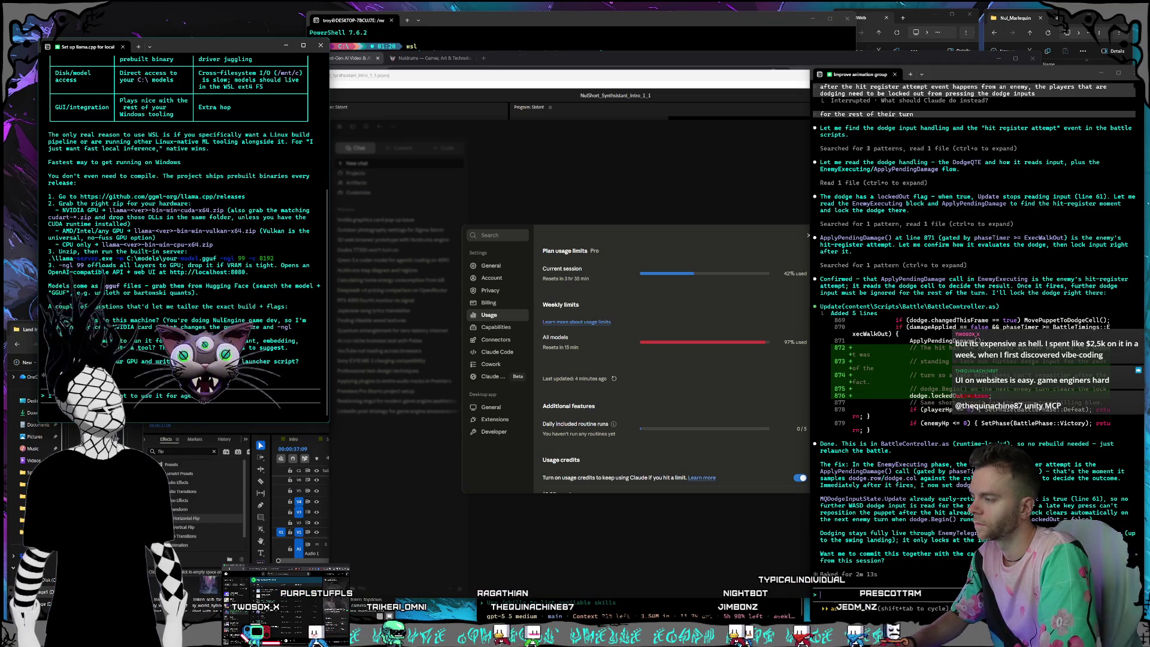
{"action": "type", "text": "…ing tasks"}
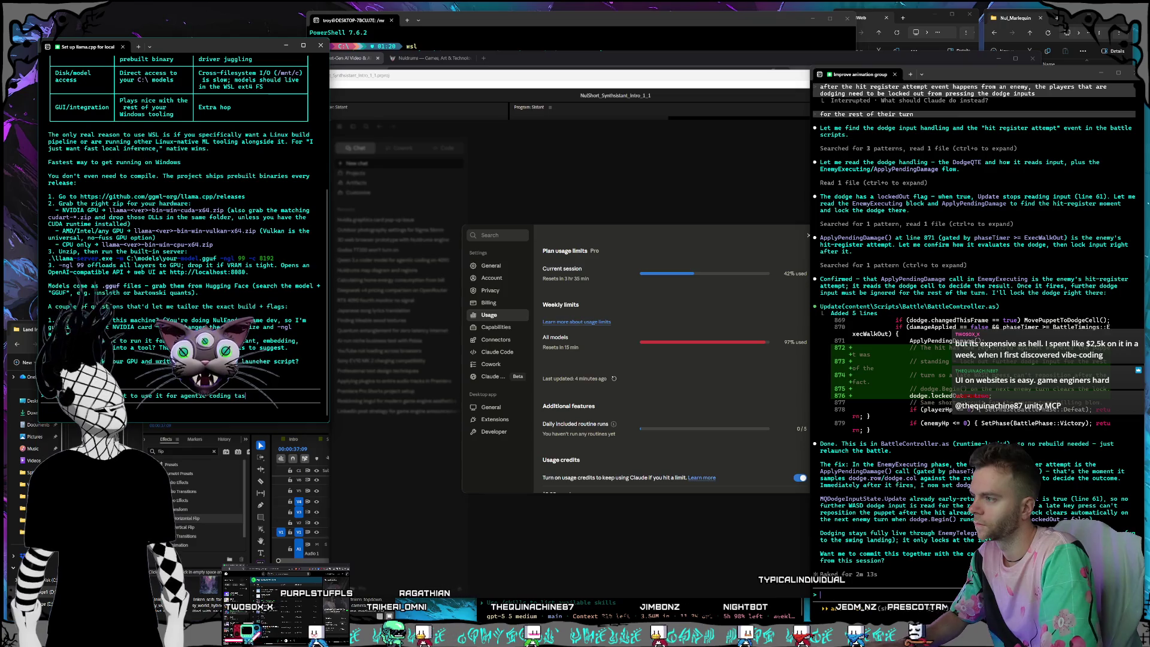
{"action": "key", "text": "Return"}
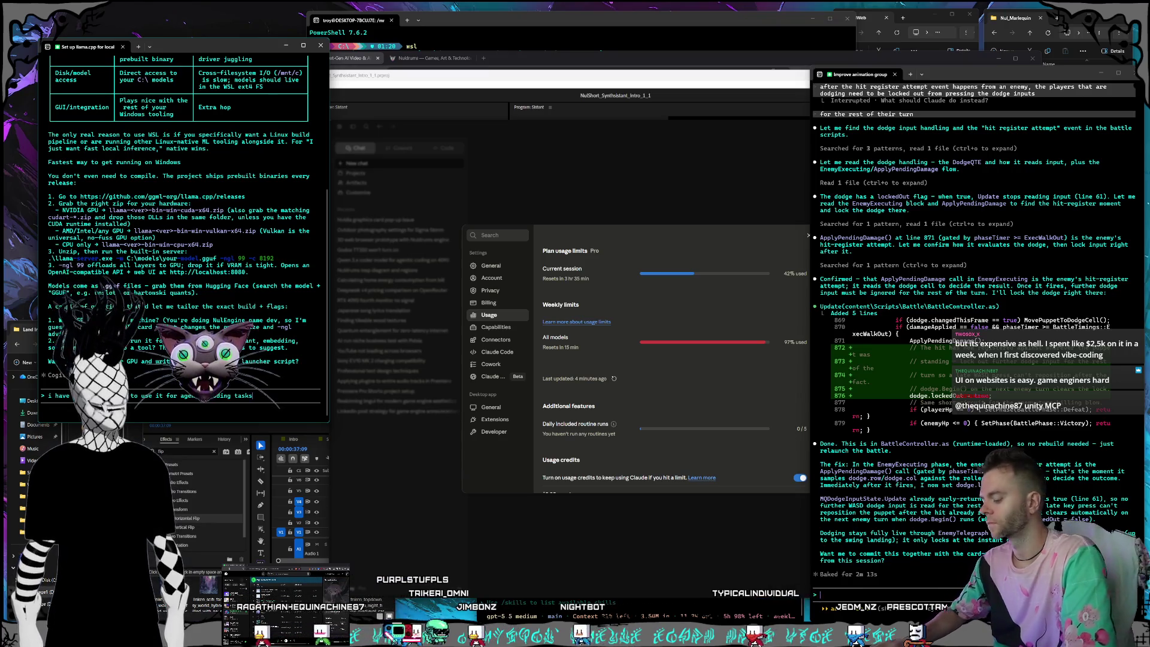
{"action": "type", "text": ", one of the qwen"}
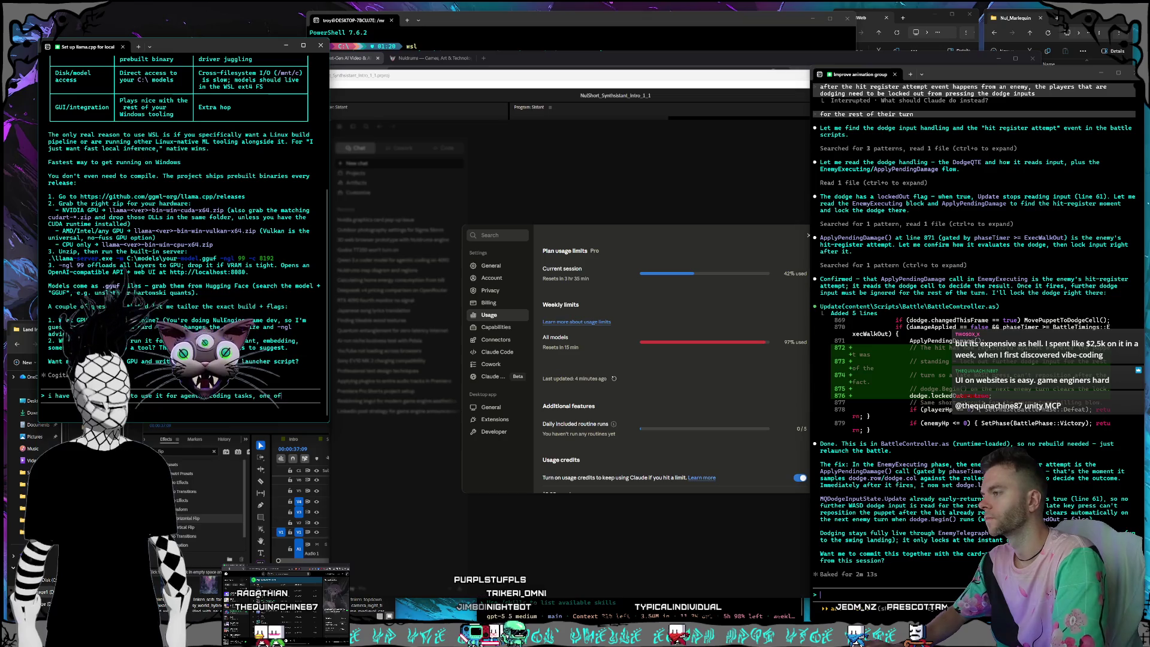
{"action": "type", "text": " ones is"}
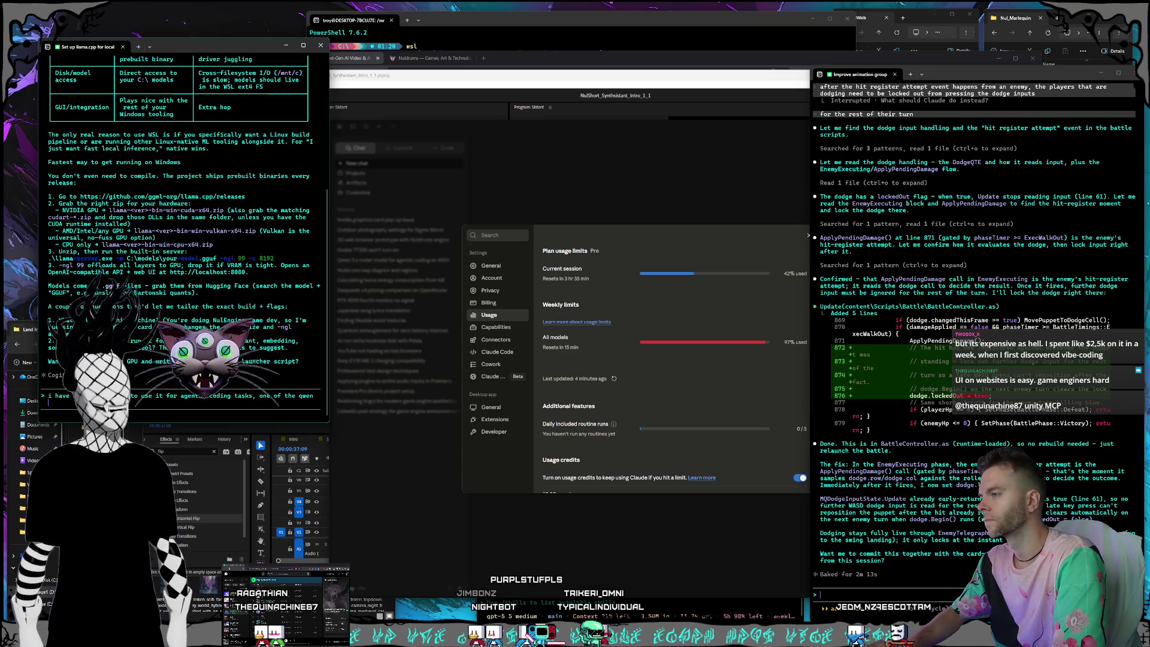
{"action": "type", "text": " the best one to use"}
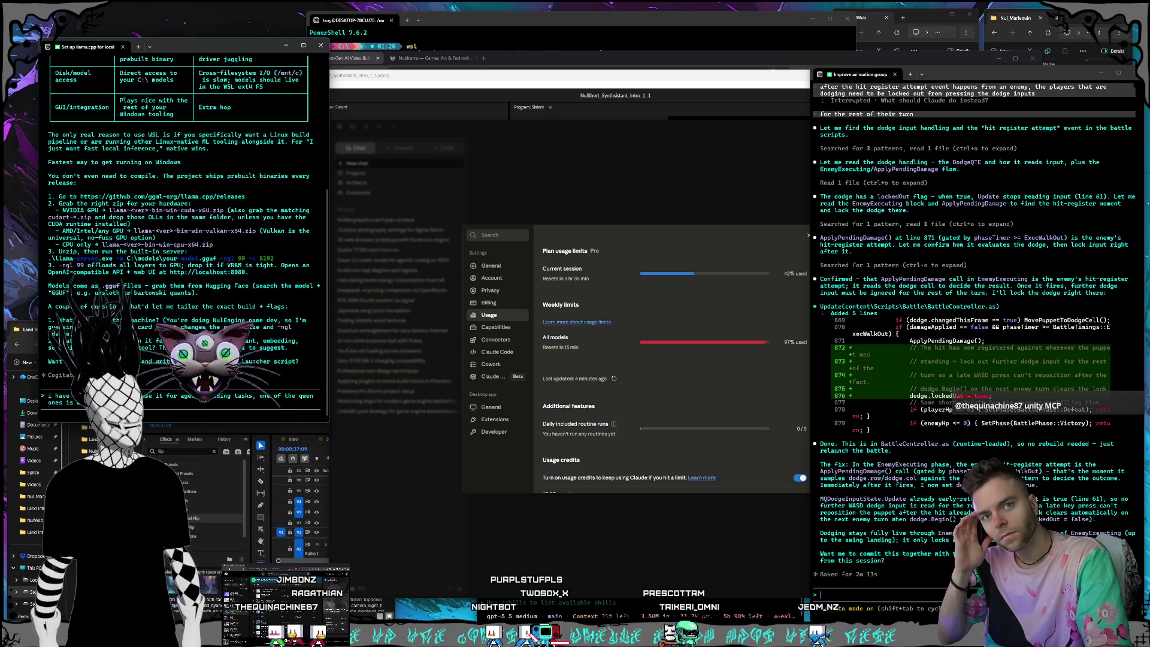
{"action": "key", "text": "Return"}
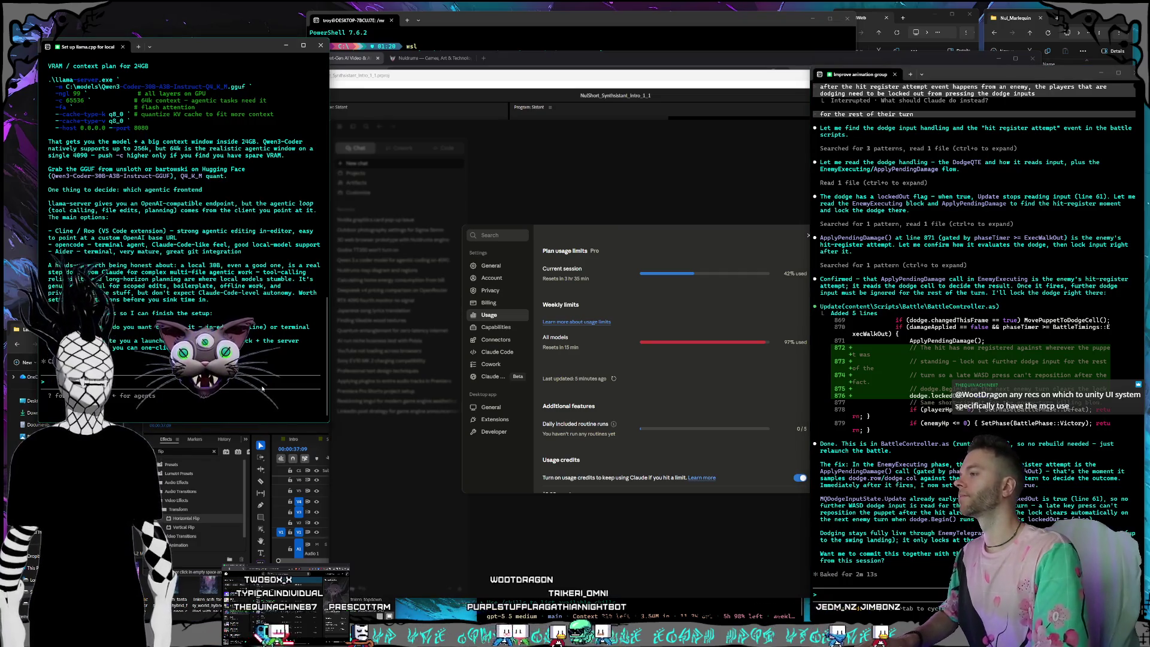
Choose opencode as the frontend and request qwen3-coder-next instead of the suggested model.
{"action": "type", "text": "ope"}
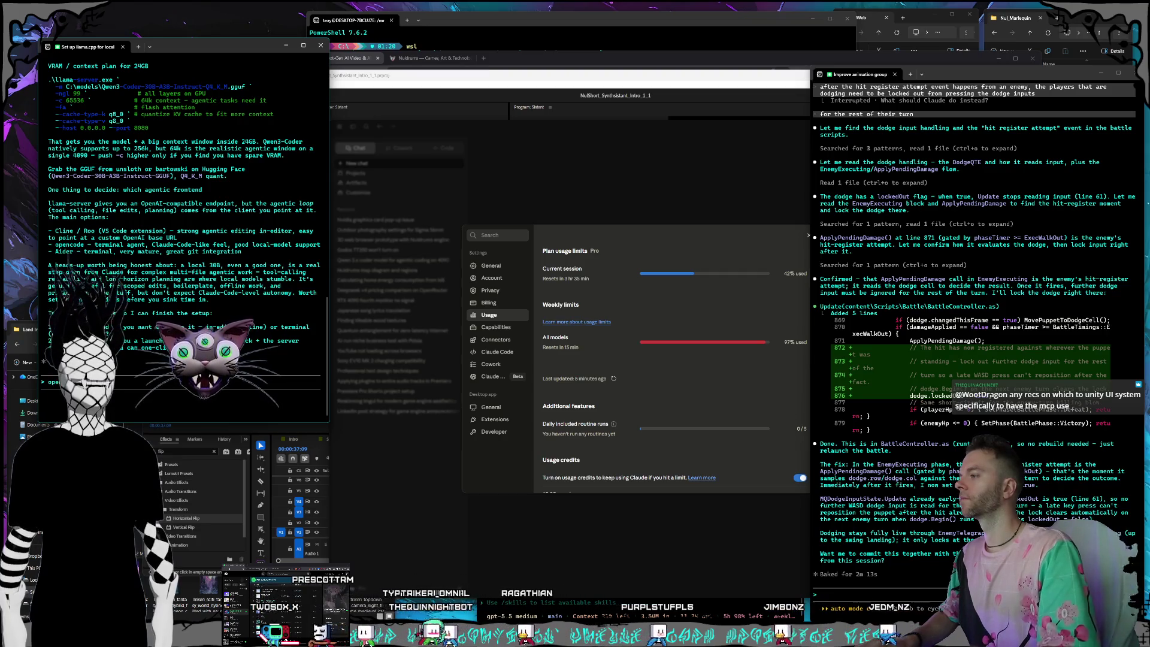
{"action": "key", "text": "Return"}
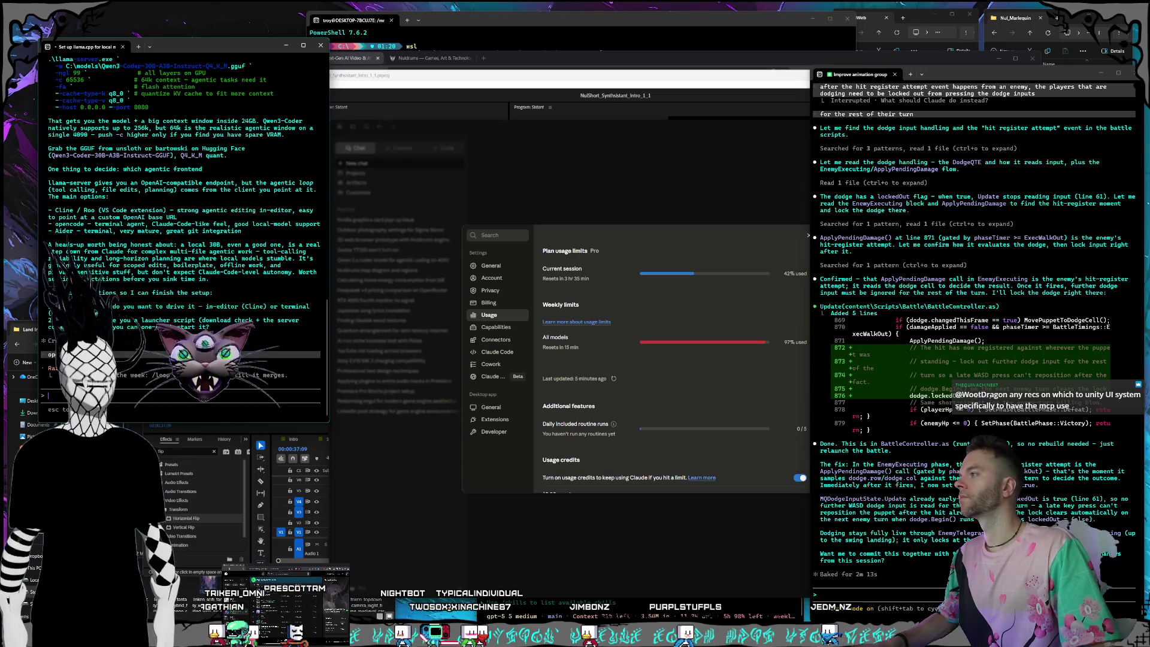
{"action": "type", "text": "wan"}
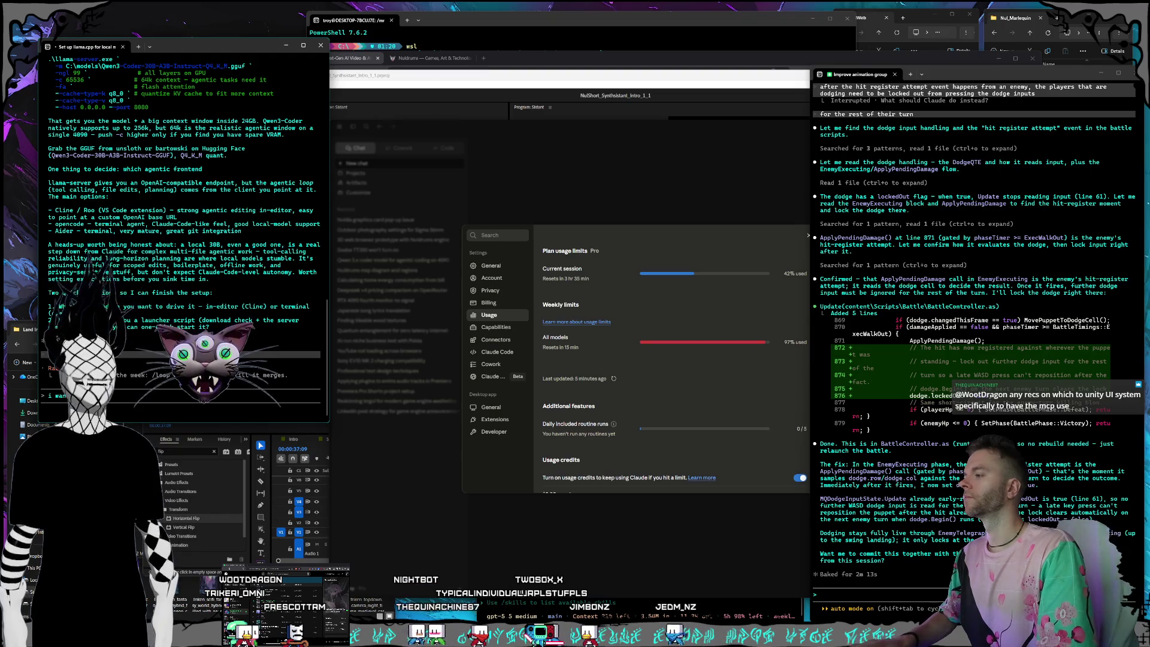
{"action": "type", "text": "t en3-coder-next"}
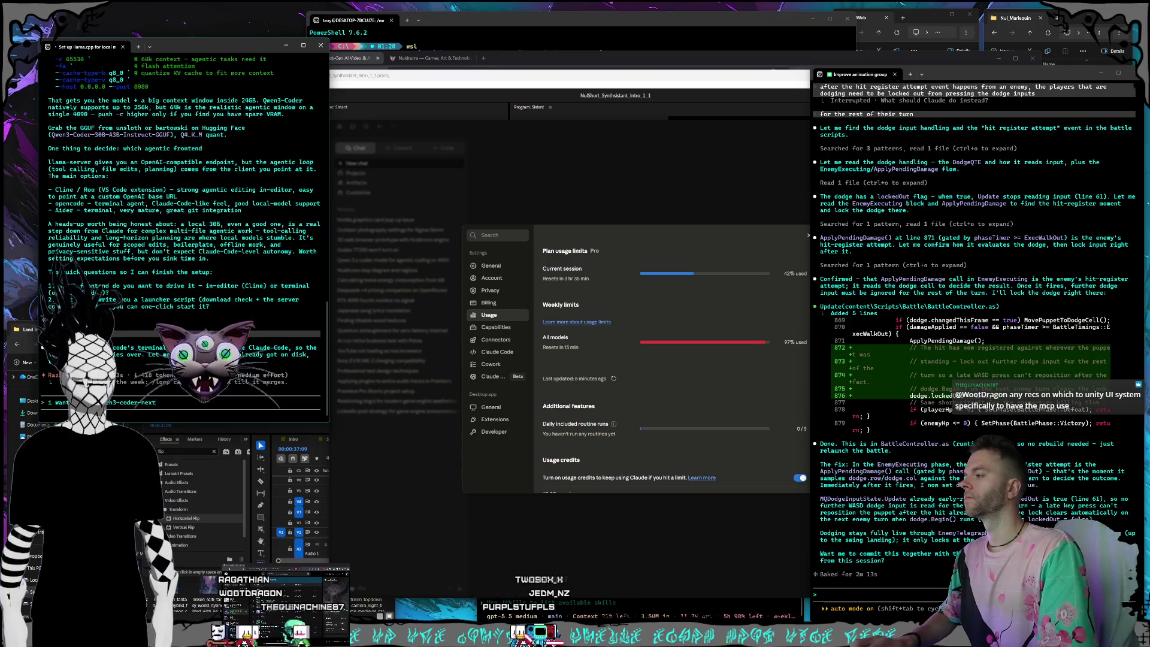
{"action": "key", "text": "Return"}
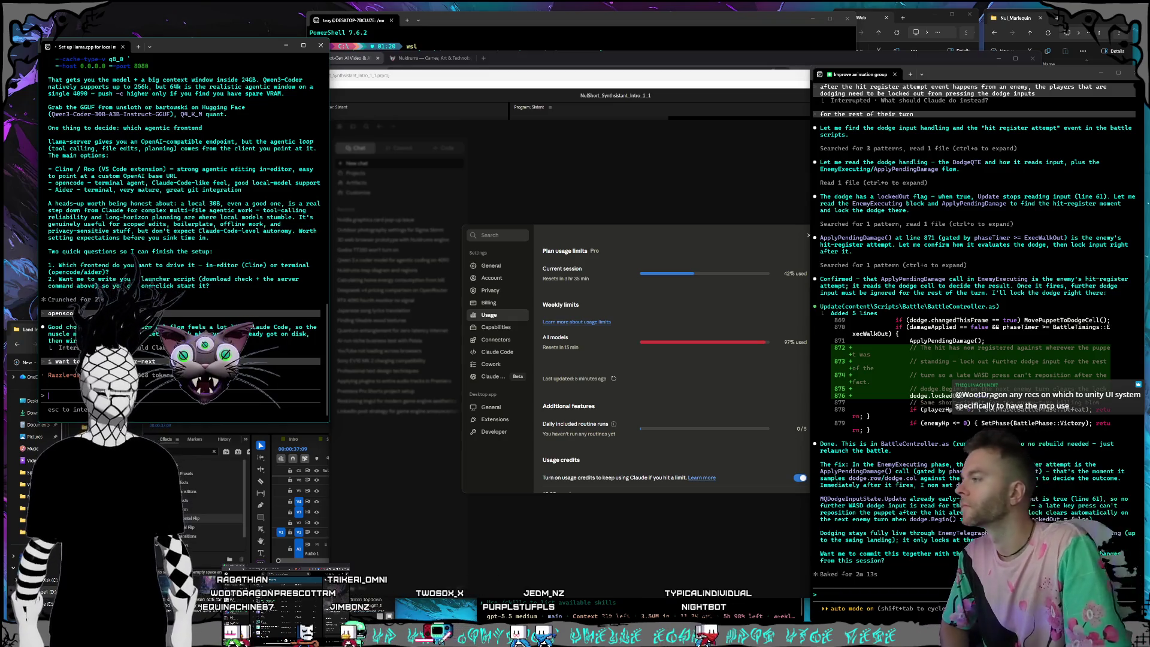
Note the existing Ollama setup, where the model was already used with opencode.
{"action": "type", "text": "we alre"}
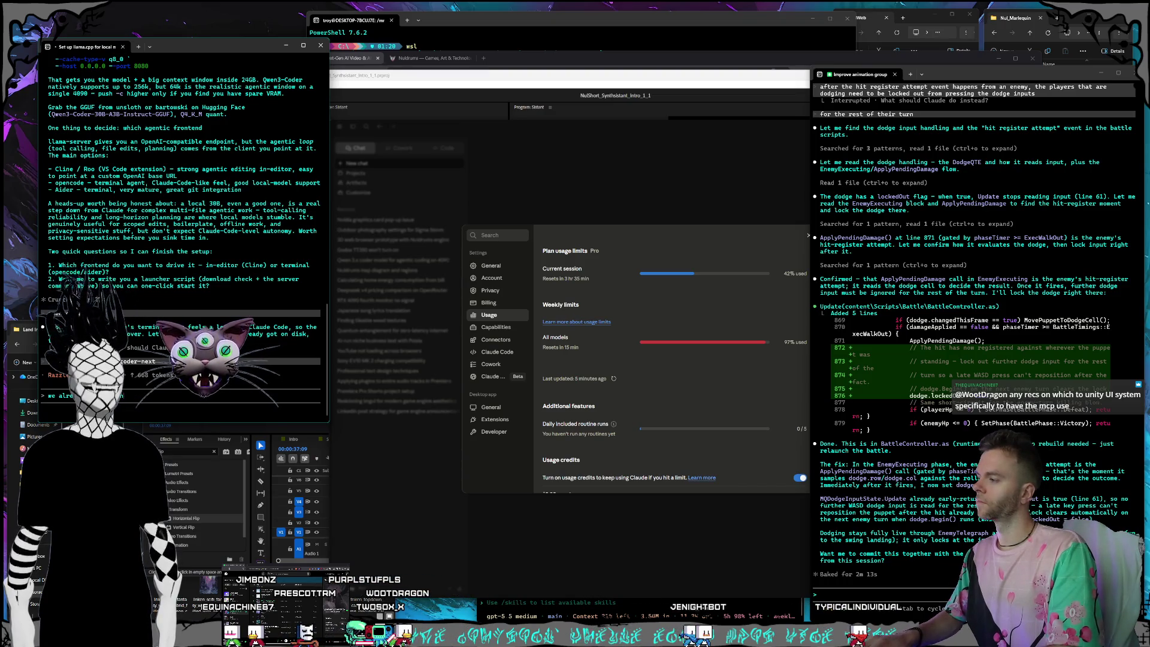
{"action": "type", "text": "that stuff"}
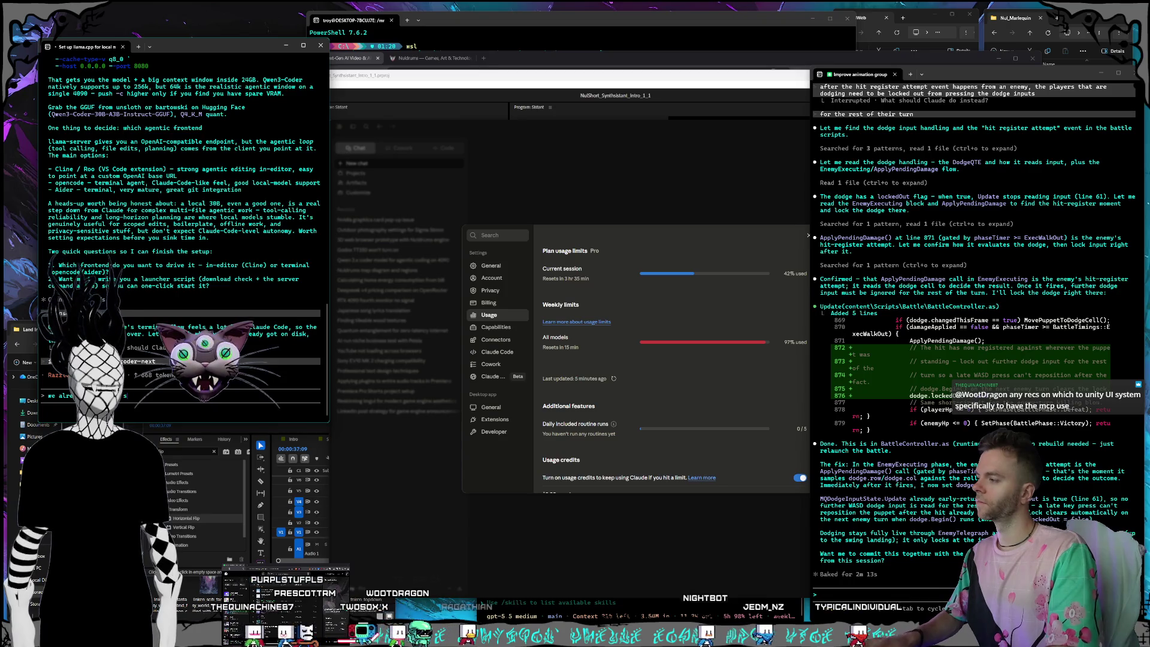
{"action": "type", "text": "n o"}
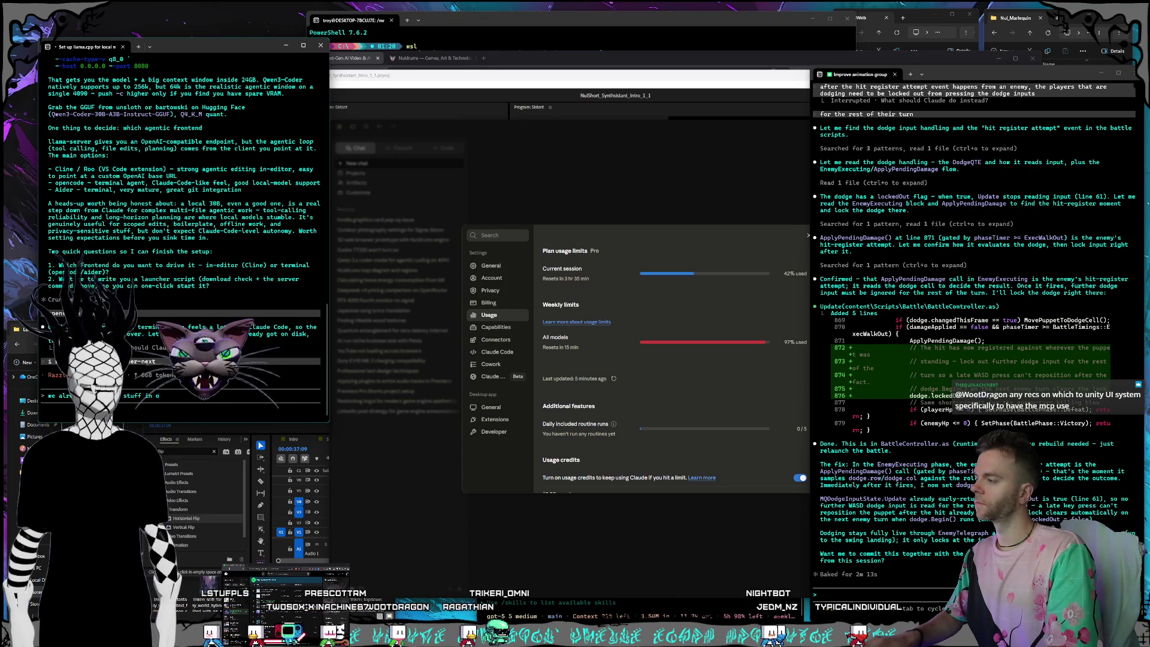
{"action": "type", "text": "llama in ws"}
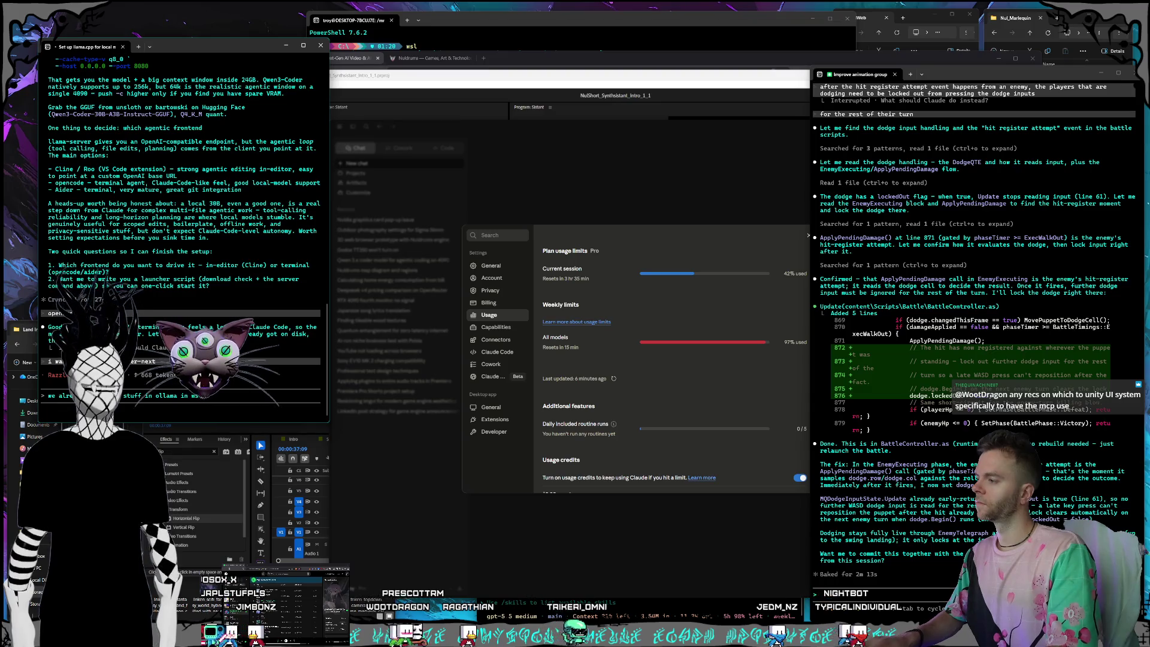
{"action": "key", "text": "Return"}
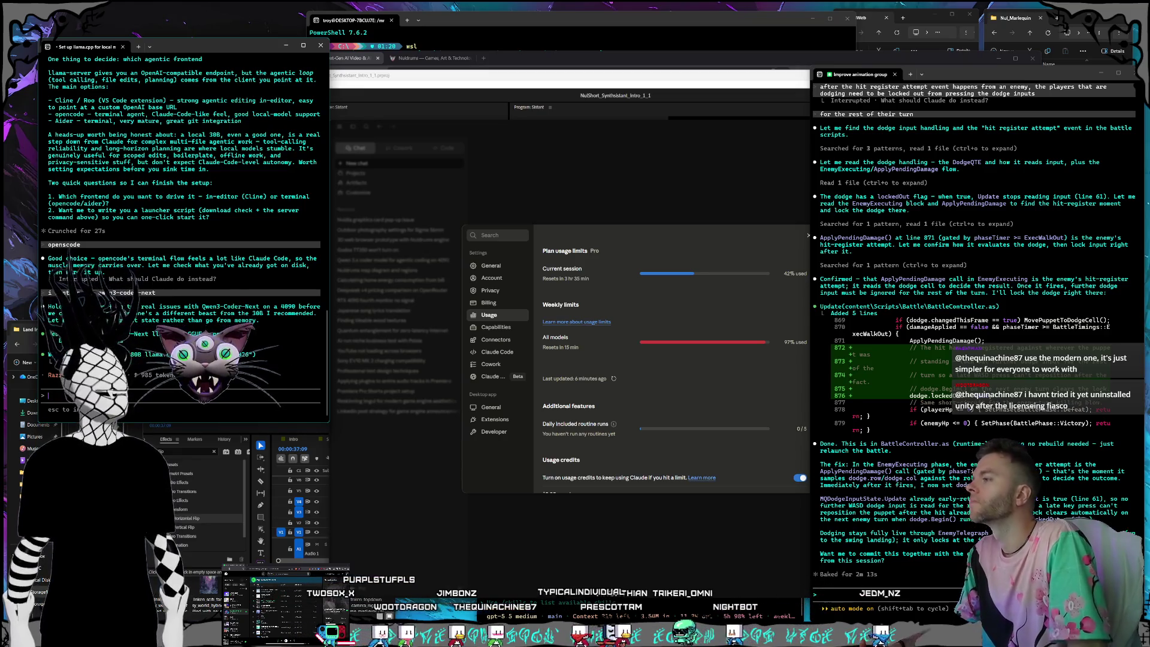
{"action": "type", "text": "i used"}
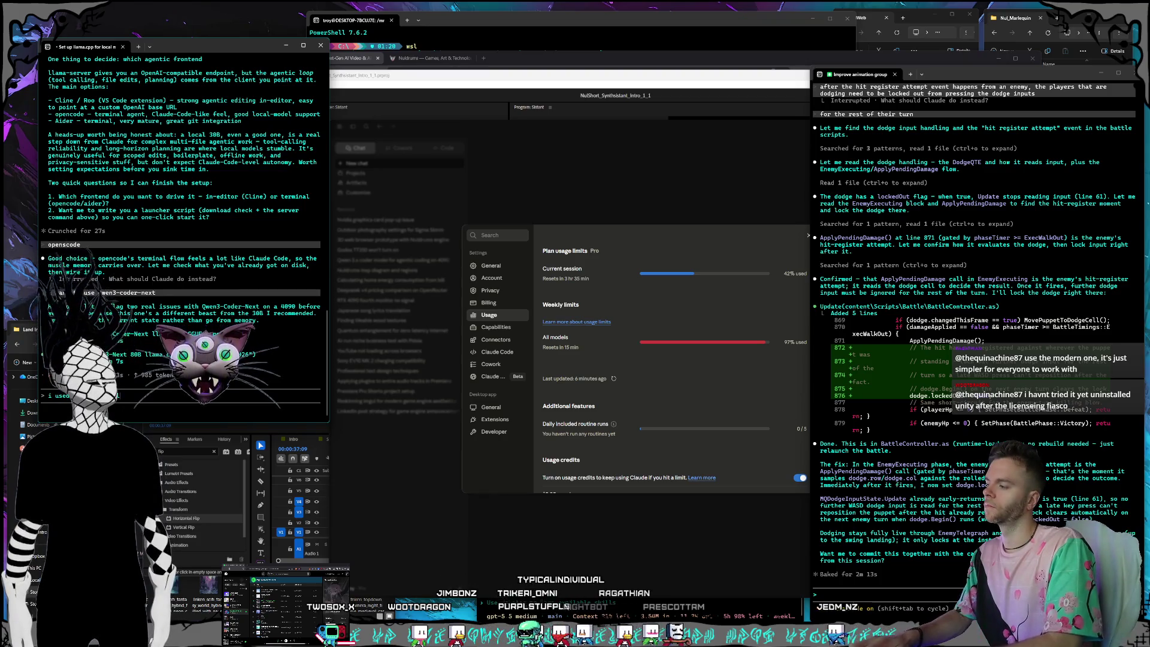
{"action": "type", "text": " it in ollama in open c"}
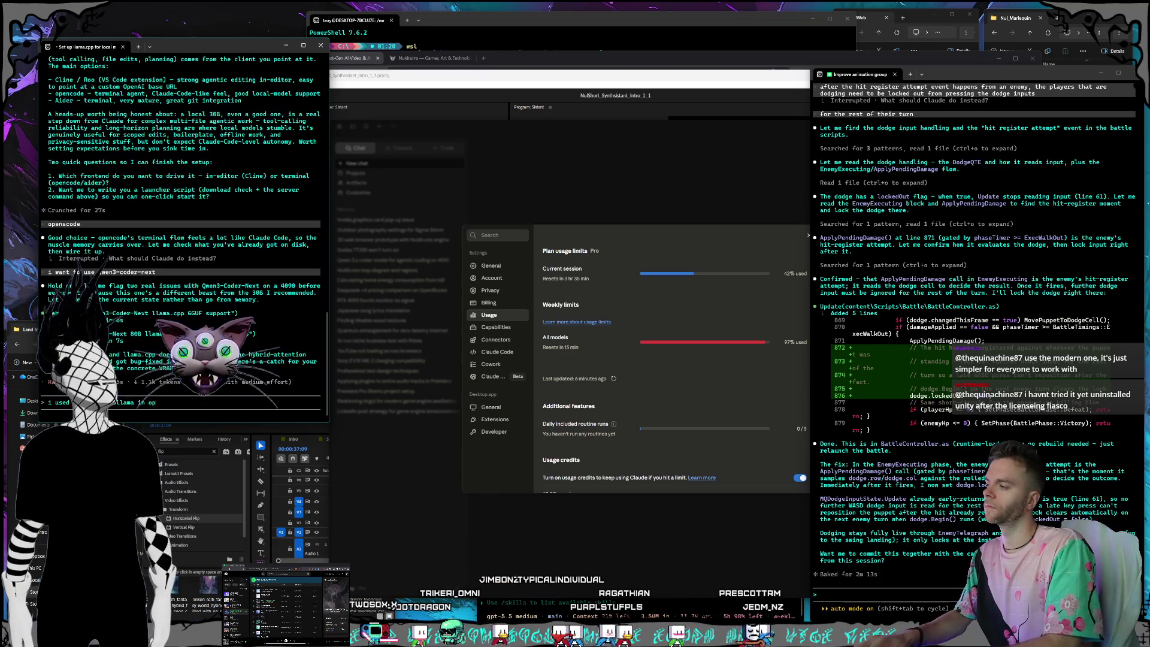
{"action": "type", "text": "ode"}
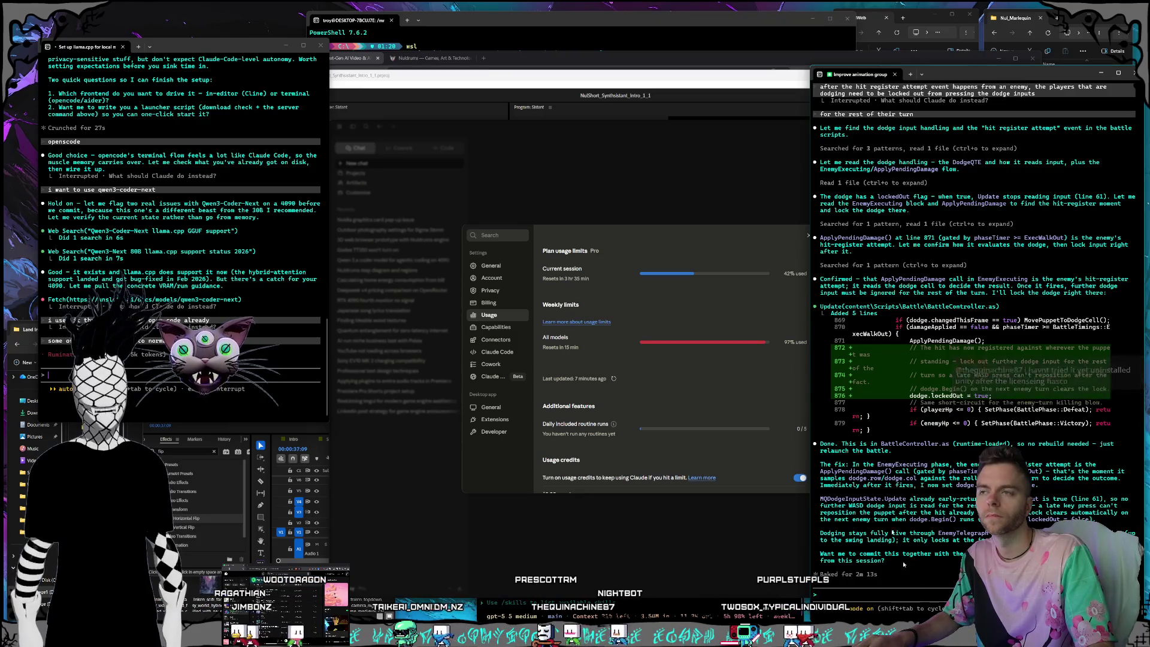
Launch the Nul_Marlequin editor and open the Animation Edit workspace on the Animations folder.
{"action": "left_click", "coordinate": [1056, 18]}
{"action": "double_click", "coordinate": [1054, 118]}
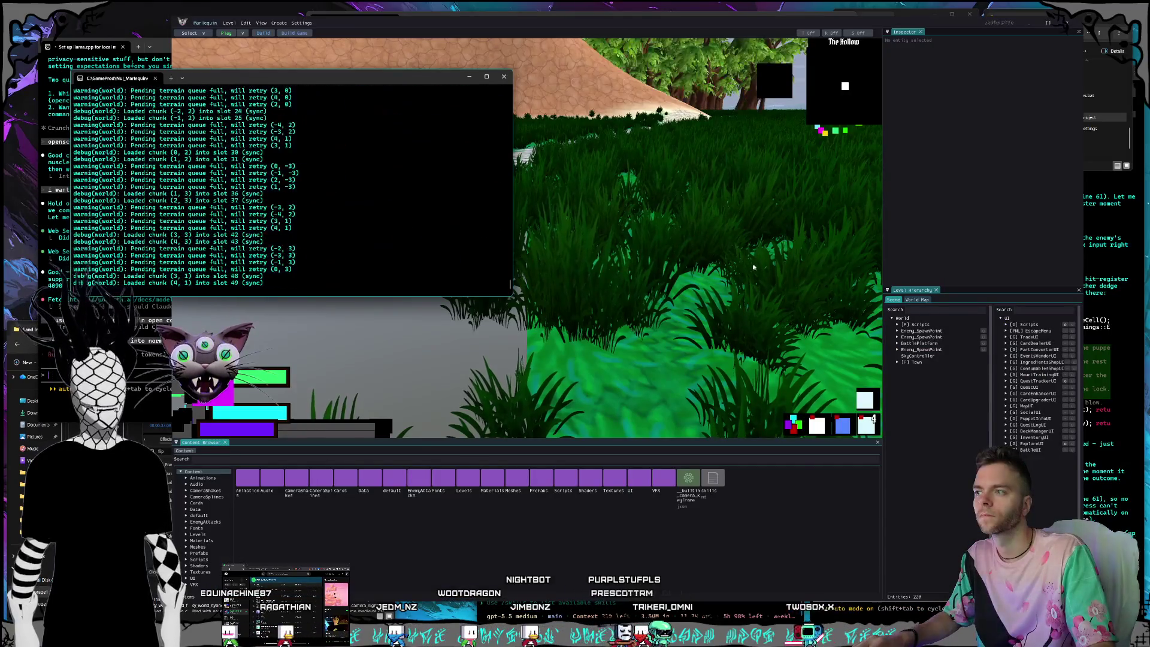
{"action": "left_click", "coordinate": [621, 269]}
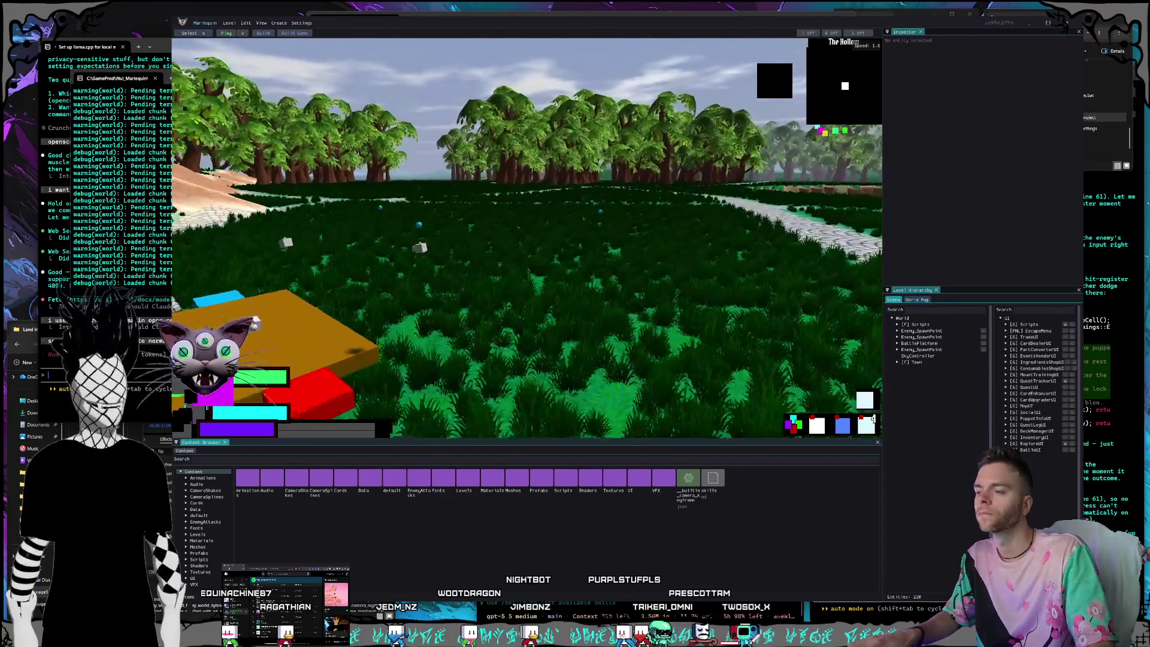
{"action": "key", "text": "w"}
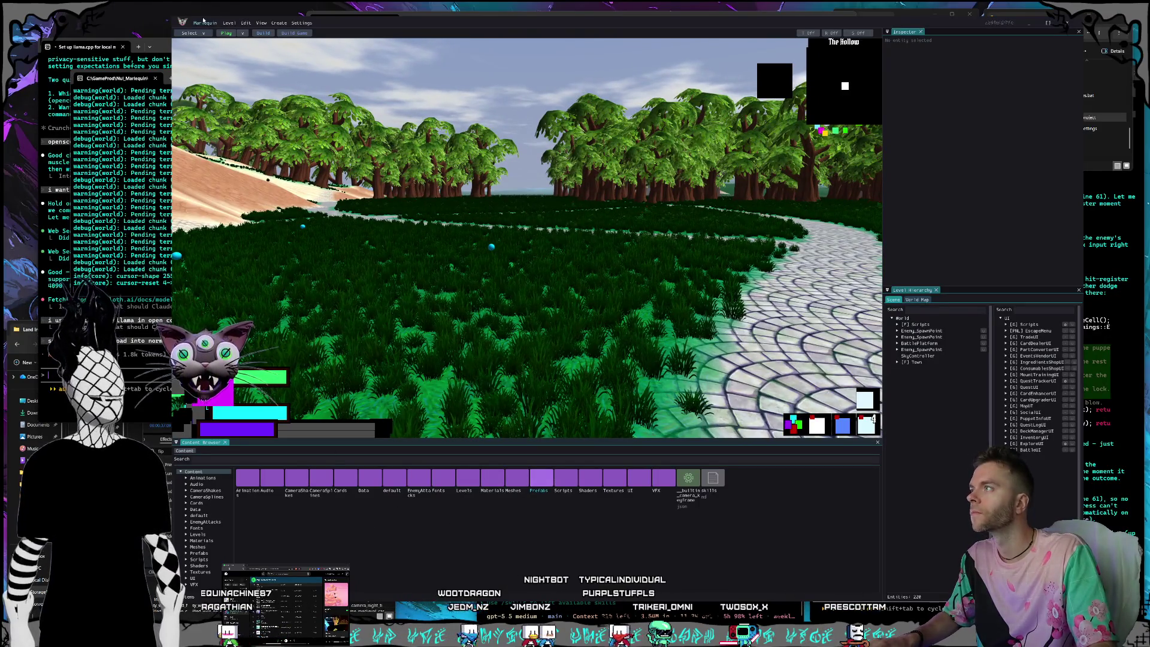
{"action": "left_click", "coordinate": [204, 22]}
{"action": "left_click", "coordinate": [241, 479]}
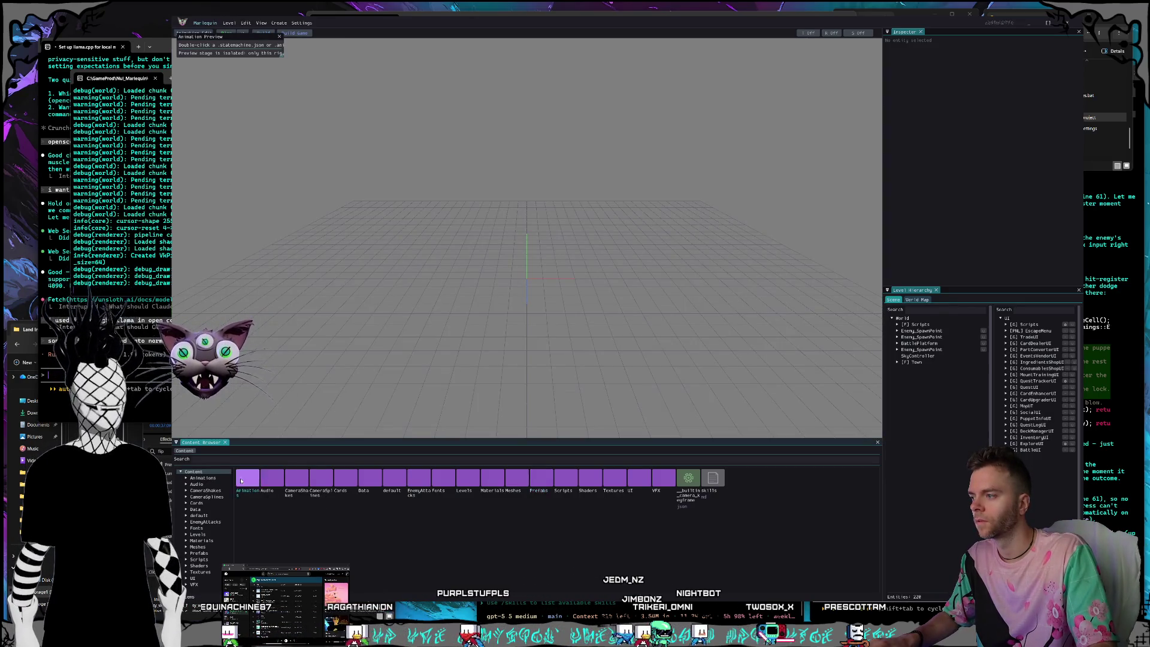
Load the Player_Throw animation group, scrub frames 17–35, and inspect its Release section.
{"action": "double_click", "coordinate": [242, 479]}
{"action": "double_click", "coordinate": [287, 480]}
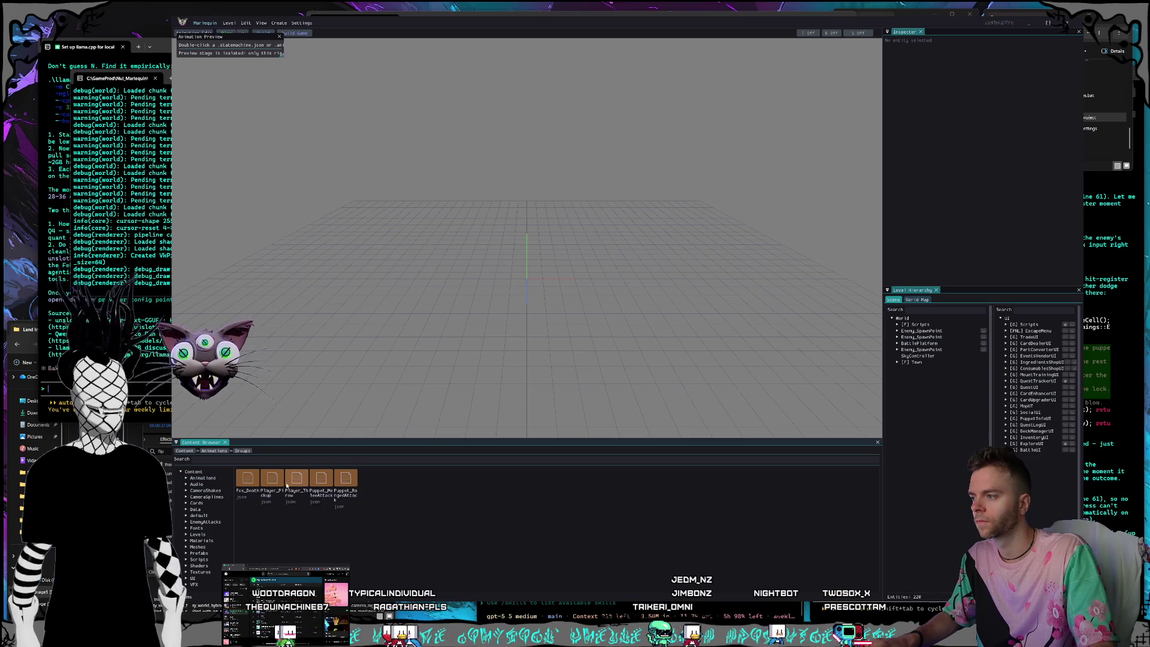
{"action": "double_click", "coordinate": [287, 485]}
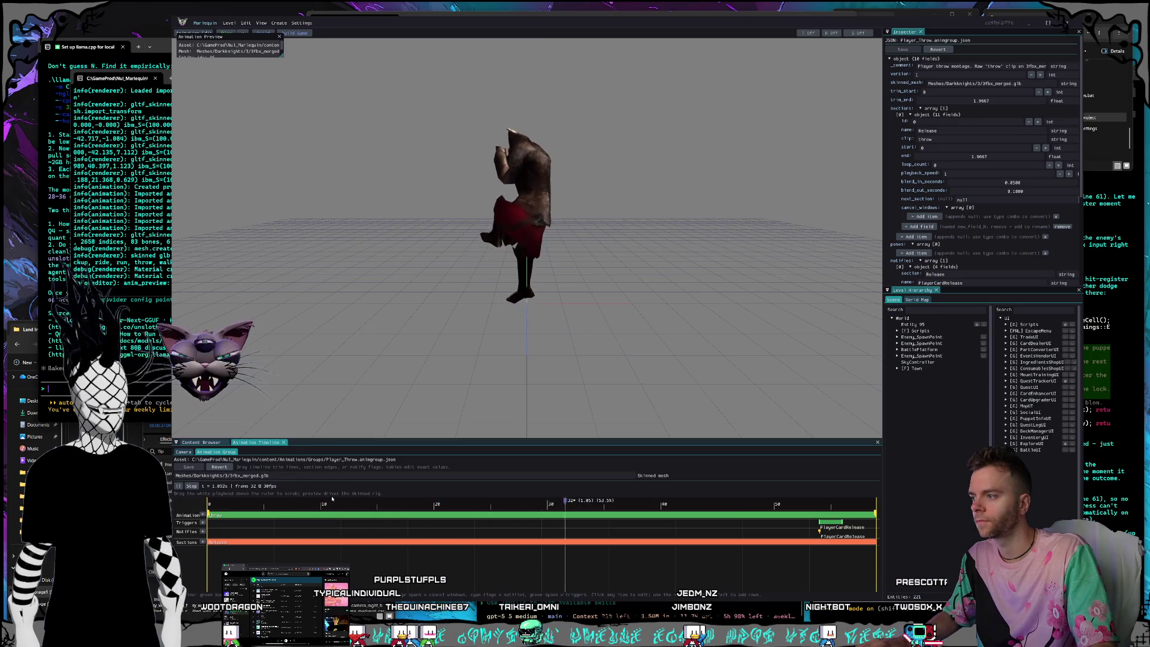
{"action": "left_click", "coordinate": [402, 504]}
{"action": "left_click_drag", "start_coordinate": [402, 504], "coordinate": [510, 501]}
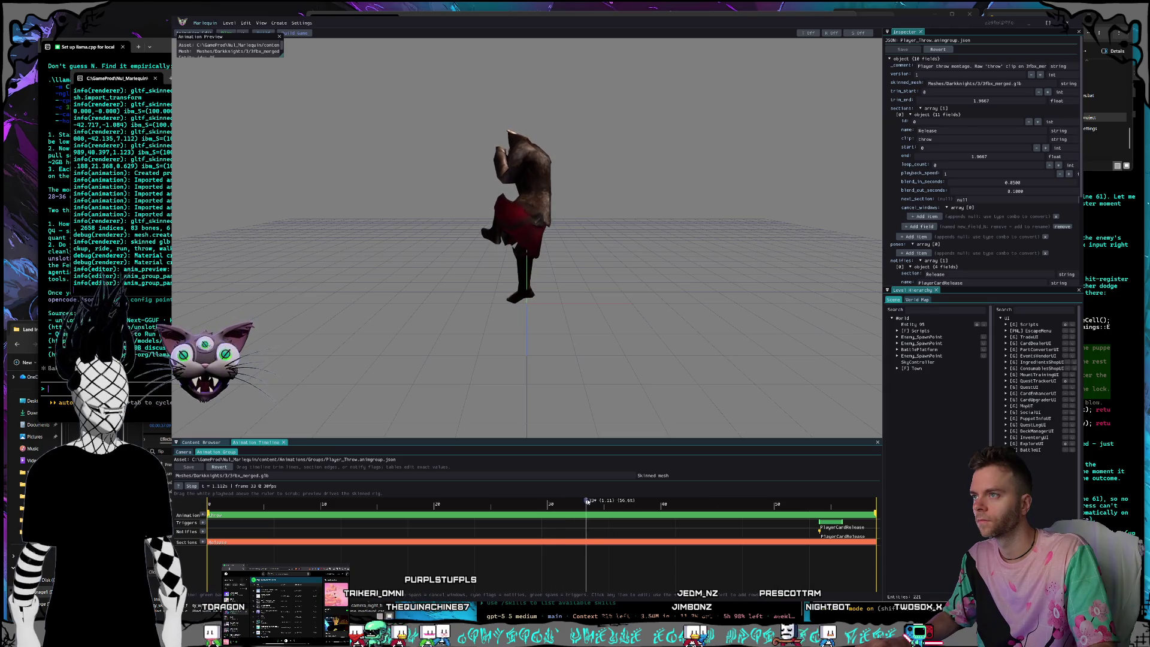
{"action": "mouse_move", "coordinate": [615, 499]}
{"action": "left_mouse_down"}
{"action": "mouse_move", "coordinate": [712, 506]}
{"action": "mouse_move", "coordinate": [473, 503]}
{"action": "mouse_move", "coordinate": [218, 439]}
{"action": "mouse_move", "coordinate": [336, 498]}
{"action": "mouse_move", "coordinate": [731, 492]}
{"action": "mouse_move", "coordinate": [442, 500]}
{"action": "left_mouse_up"}
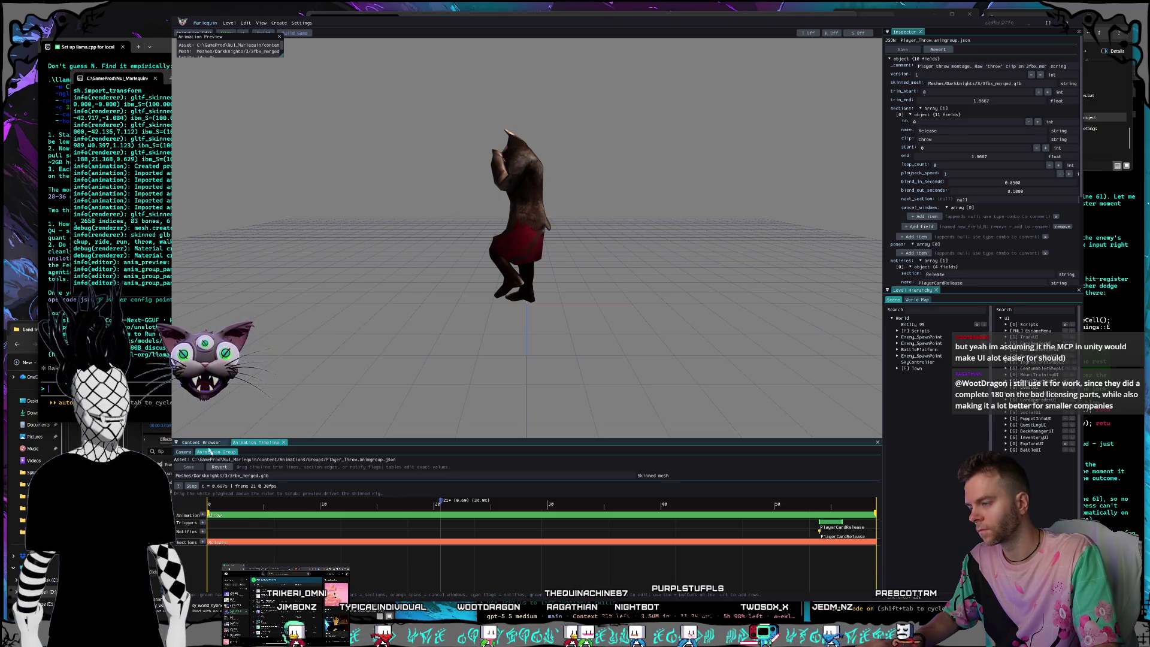
{"action": "left_click", "coordinate": [221, 513]}
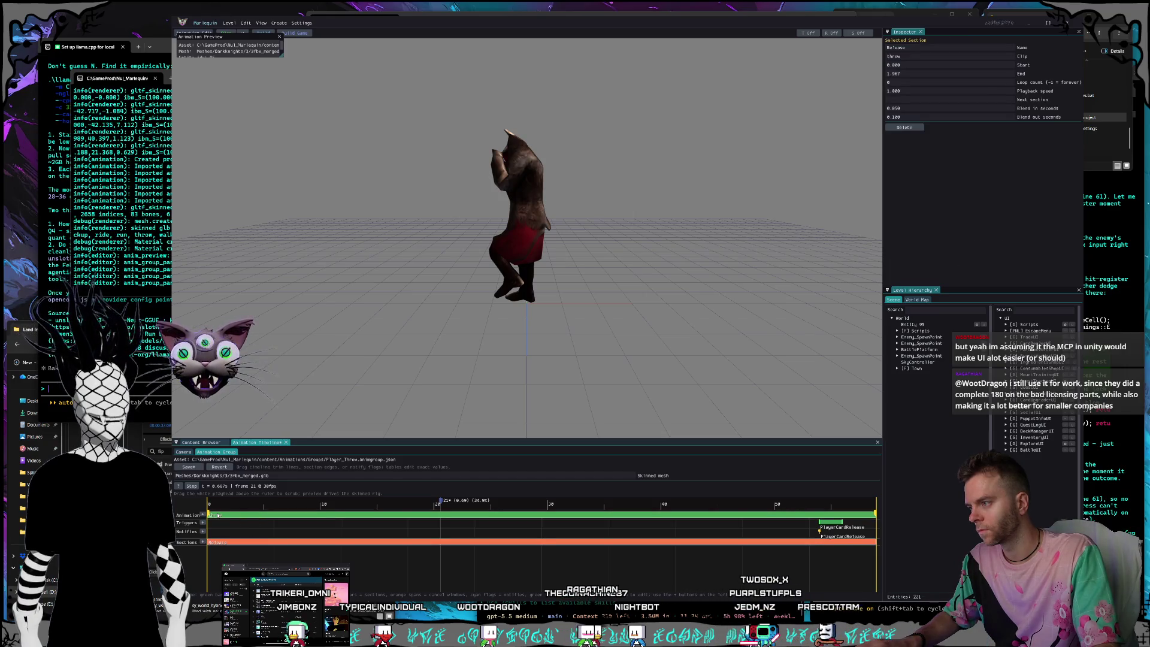
{"action": "left_click", "coordinate": [262, 536]}
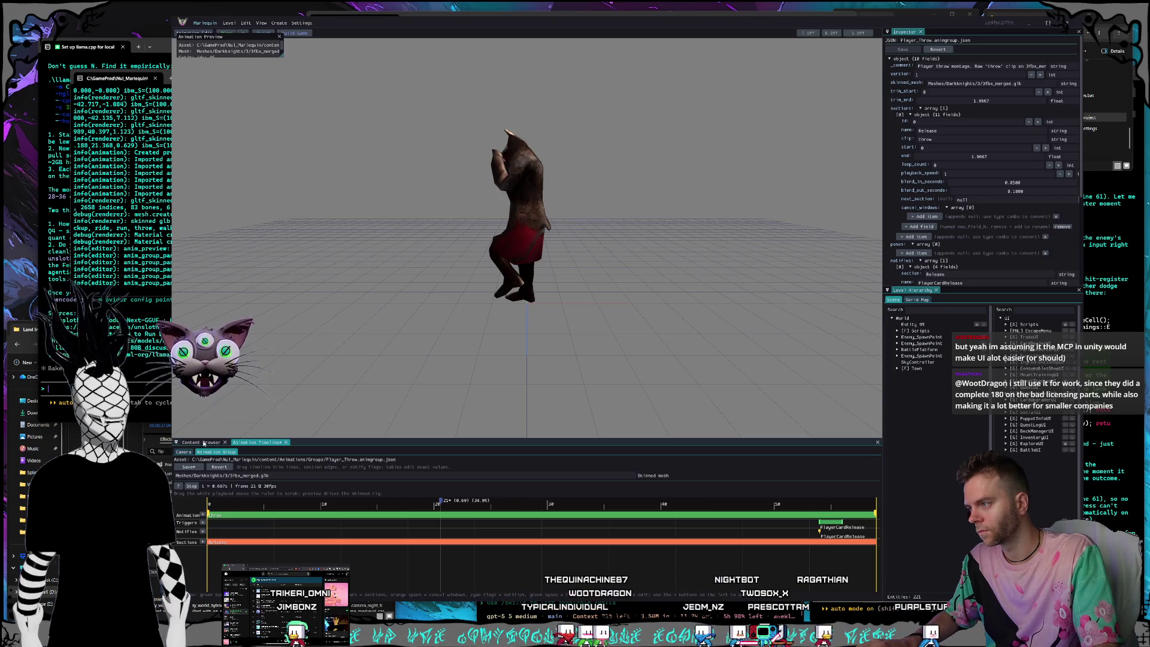
Compare the camera and group timelines, then browse Puppet_MeleeAttack and the EnemyAttacks folder.
{"action": "left_click", "coordinate": [189, 453]}
{"action": "left_click", "coordinate": [216, 453]}
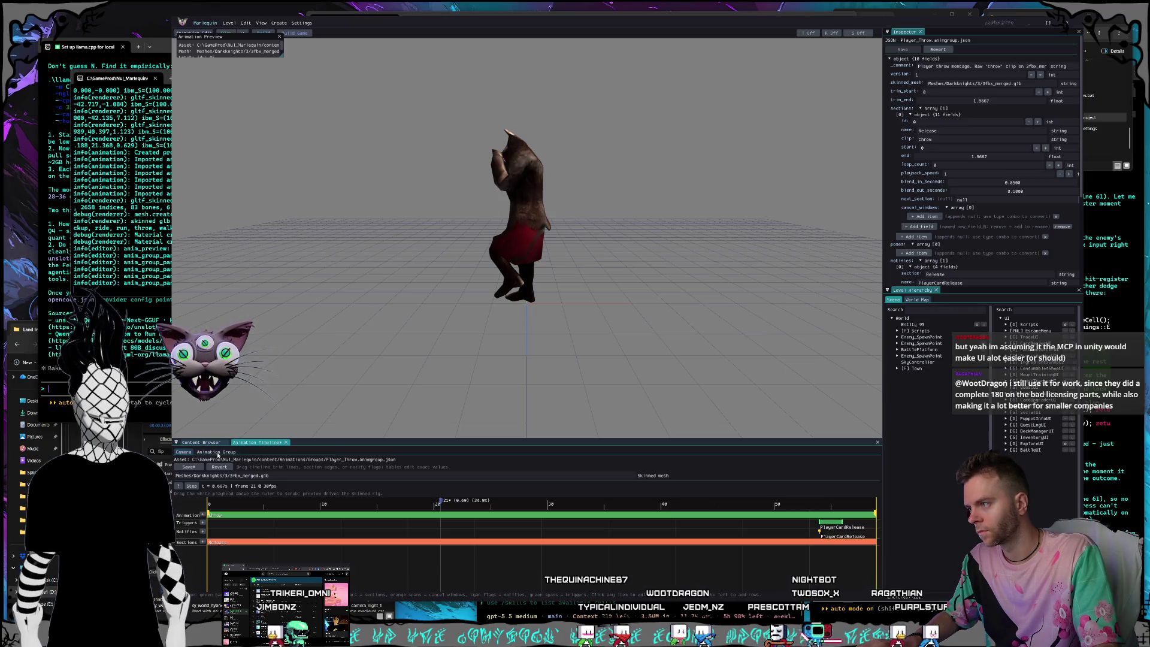
{"action": "left_click", "coordinate": [184, 453]}
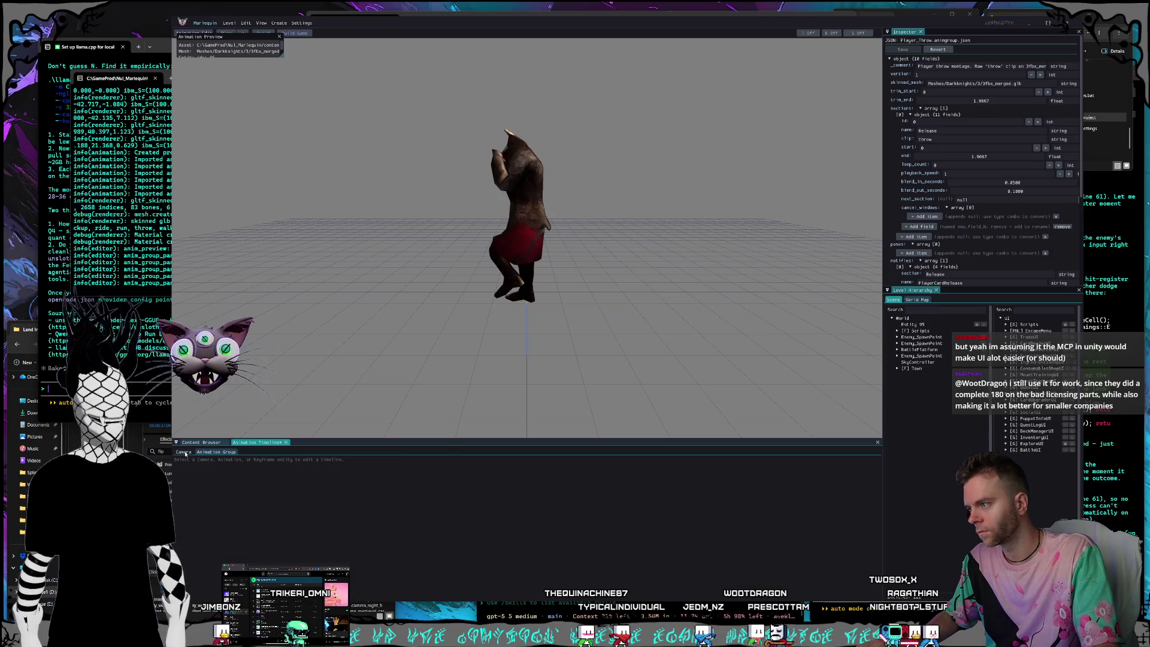
{"action": "left_click", "coordinate": [209, 453]}
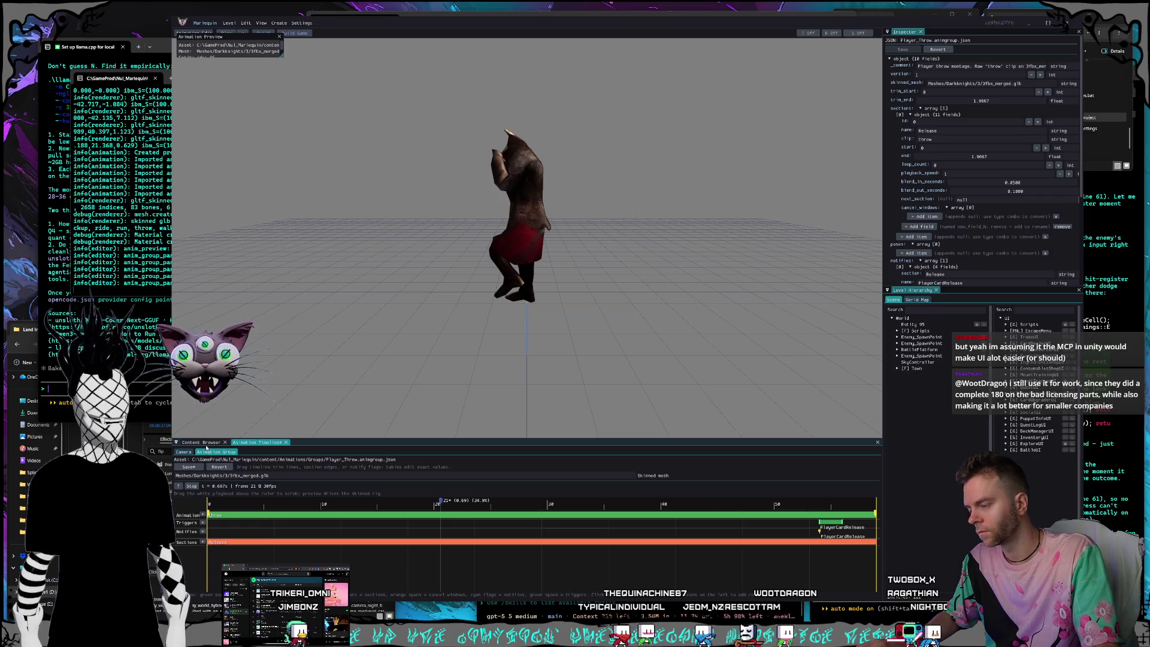
{"action": "left_click", "coordinate": [207, 446]}
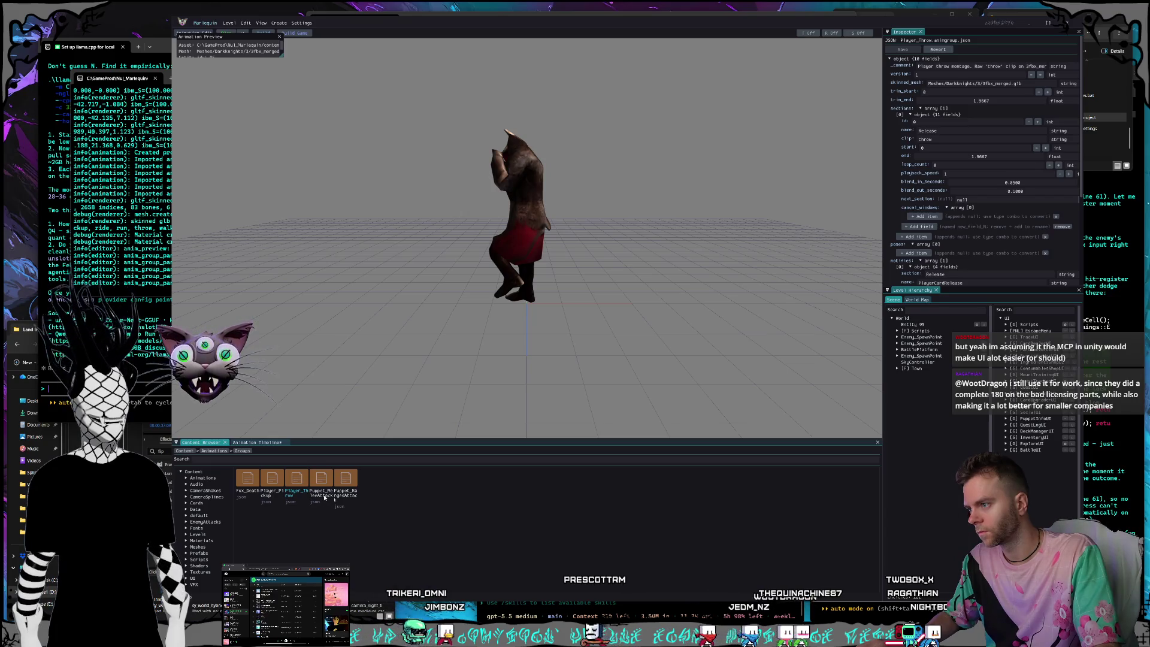
{"action": "left_click", "coordinate": [324, 483]}
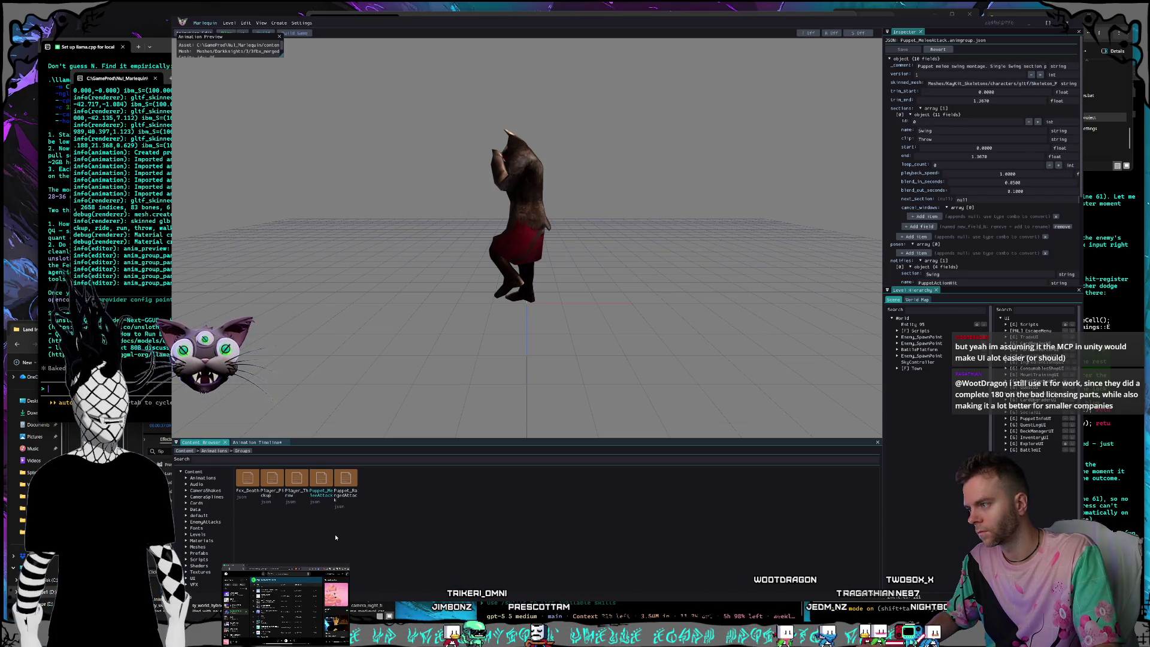
{"action": "left_click", "coordinate": [206, 522]}
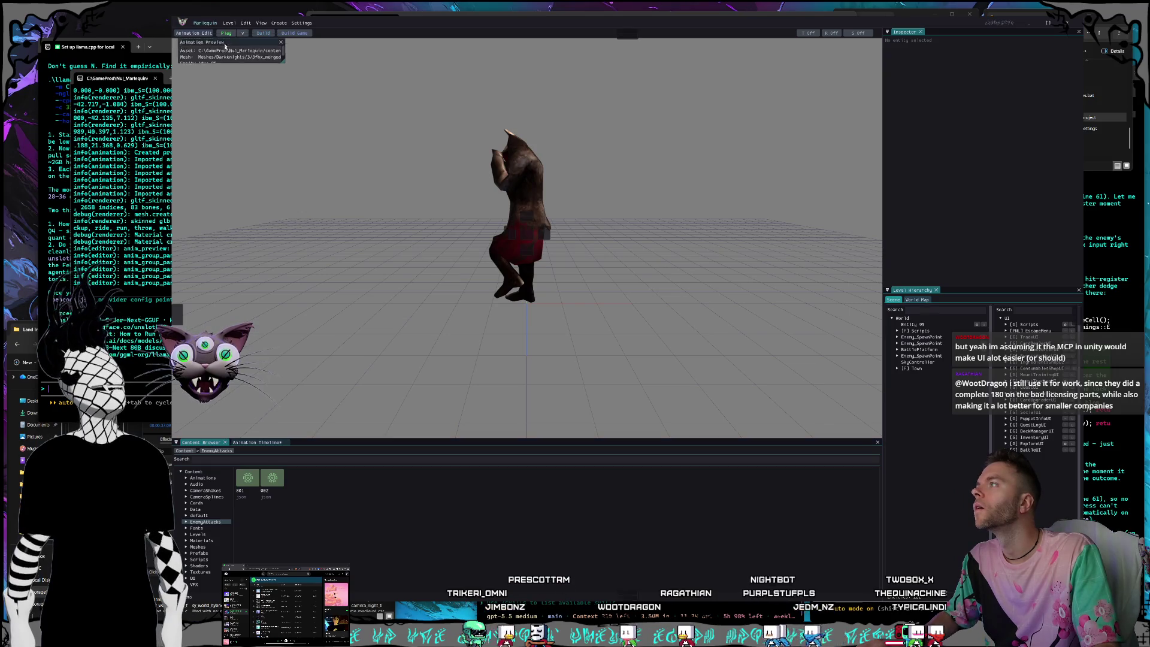
Return to the forest level, fly the camera down the cobblestone path, and bring up Claude Code.
{"action": "left_click", "coordinate": [206, 41]}
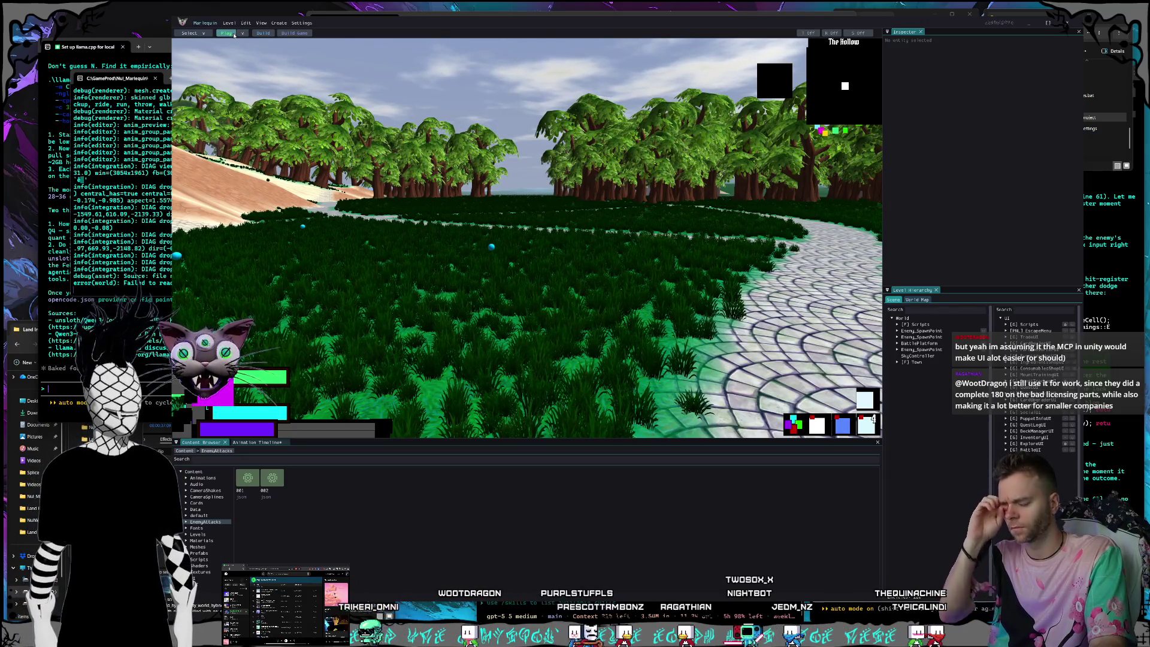
{"action": "left_click_drag", "start_coordinate": [681, 310], "coordinate": [681, 311]}
{"action": "key", "text": "d"}
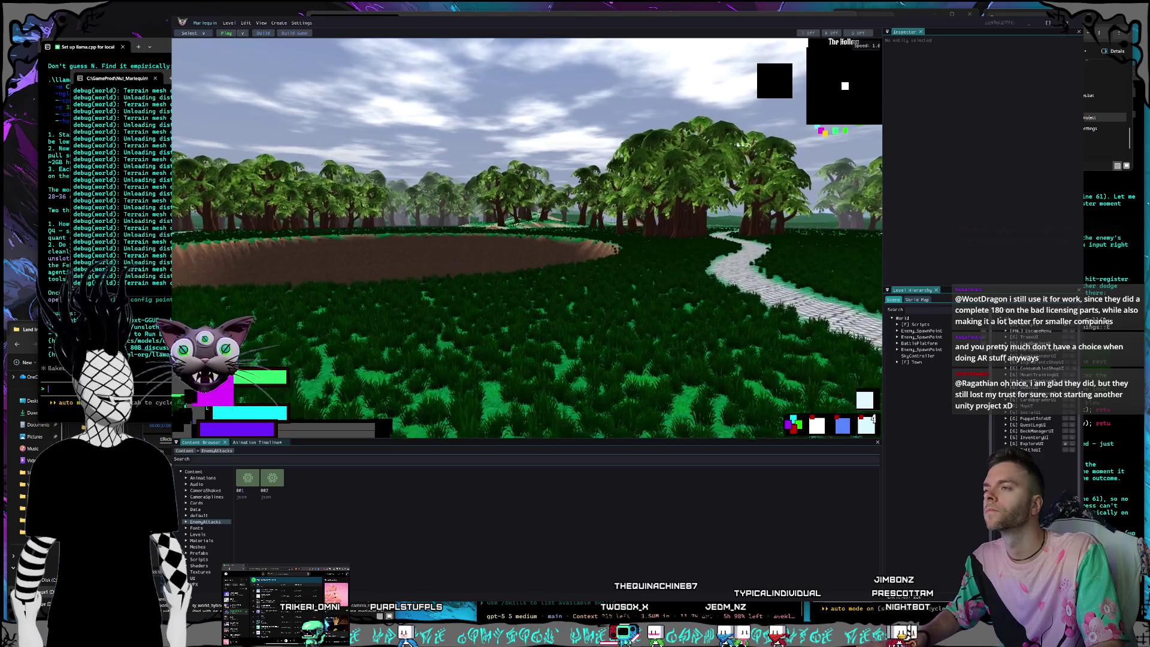
{"action": "key", "text": "alt+Tab"}
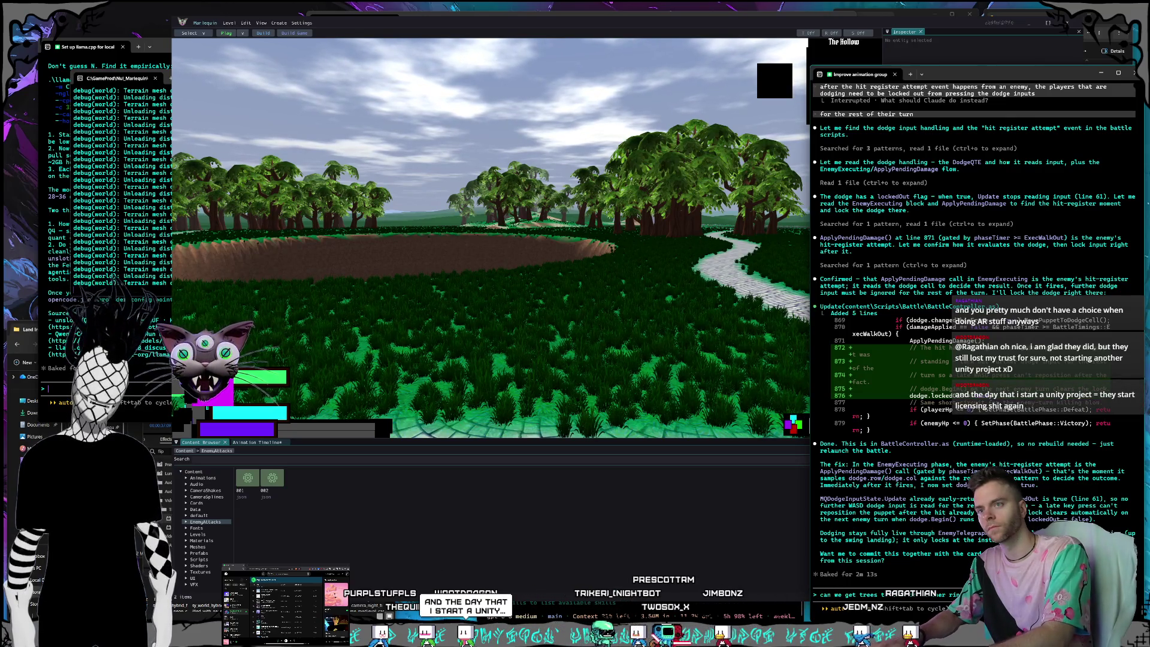
Finish the Claude message with 'loaded', then start playing the level in the editor.
{"action": "type", "text": "loaded"}
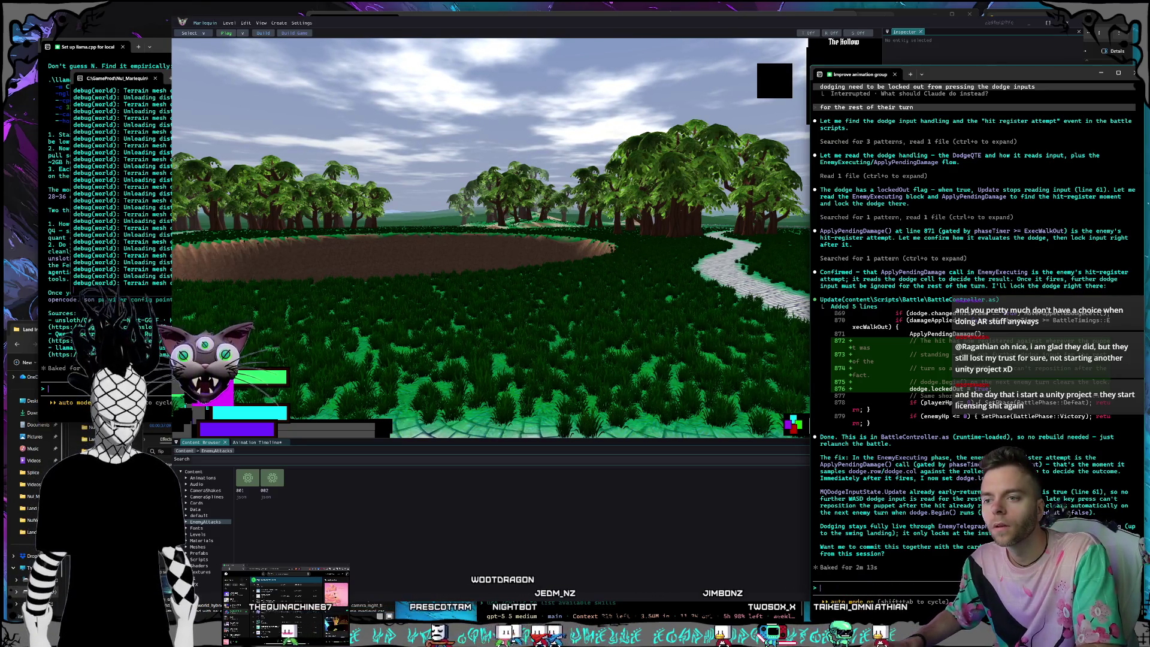
{"action": "left_click", "coordinate": [744, 386]}
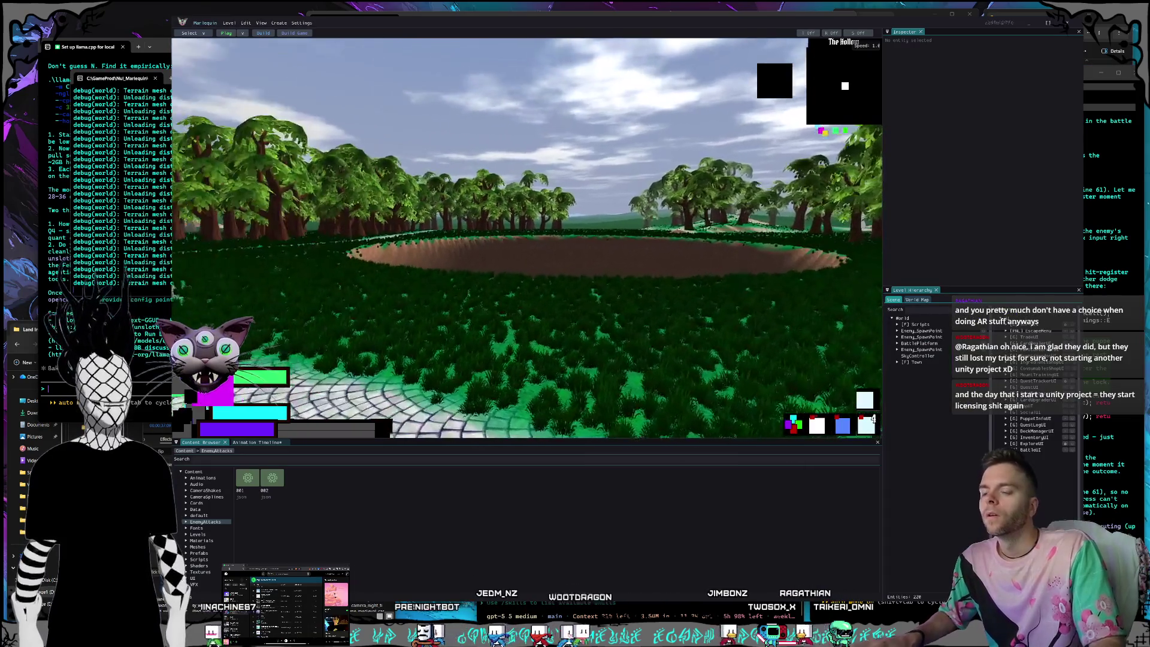
{"action": "left_click", "coordinate": [226, 34]}
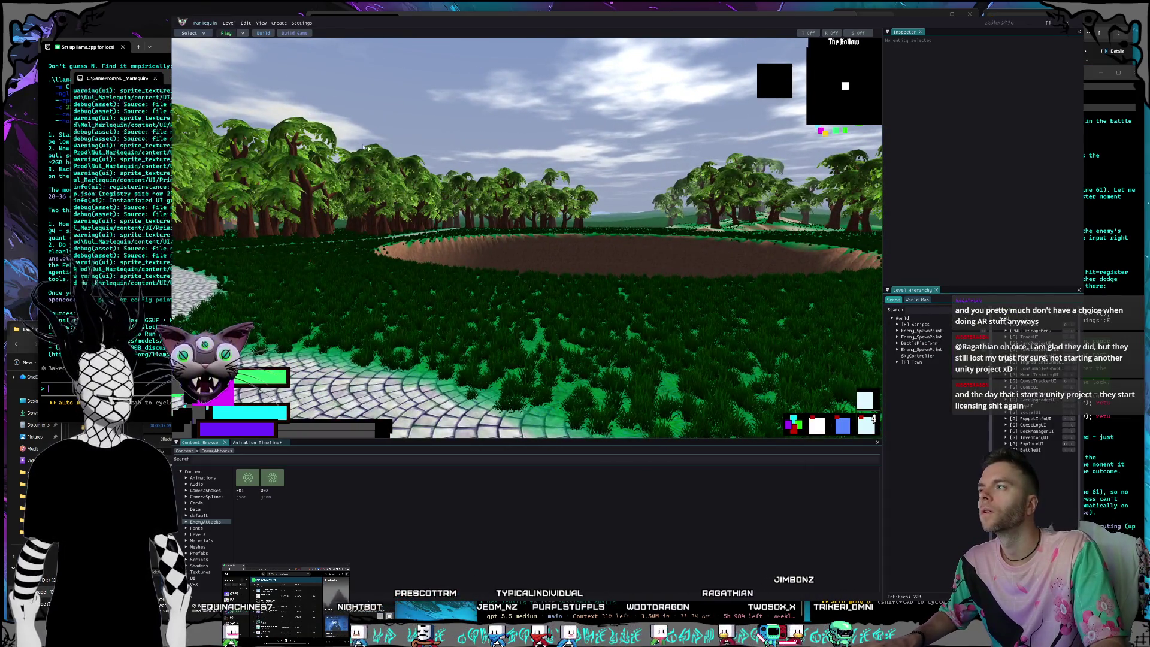
Walk the character down the cobblestone path, across the grass and into town to Greeter Shay.
{"action": "key", "text": "w"}
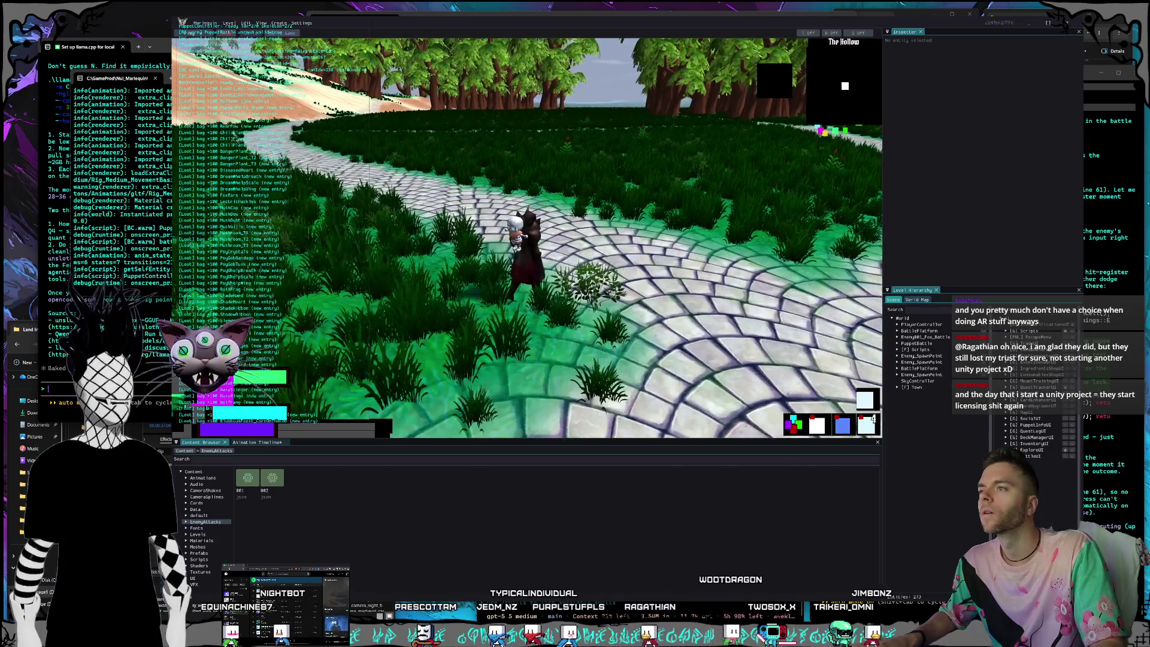
{"action": "key", "text": "w"}
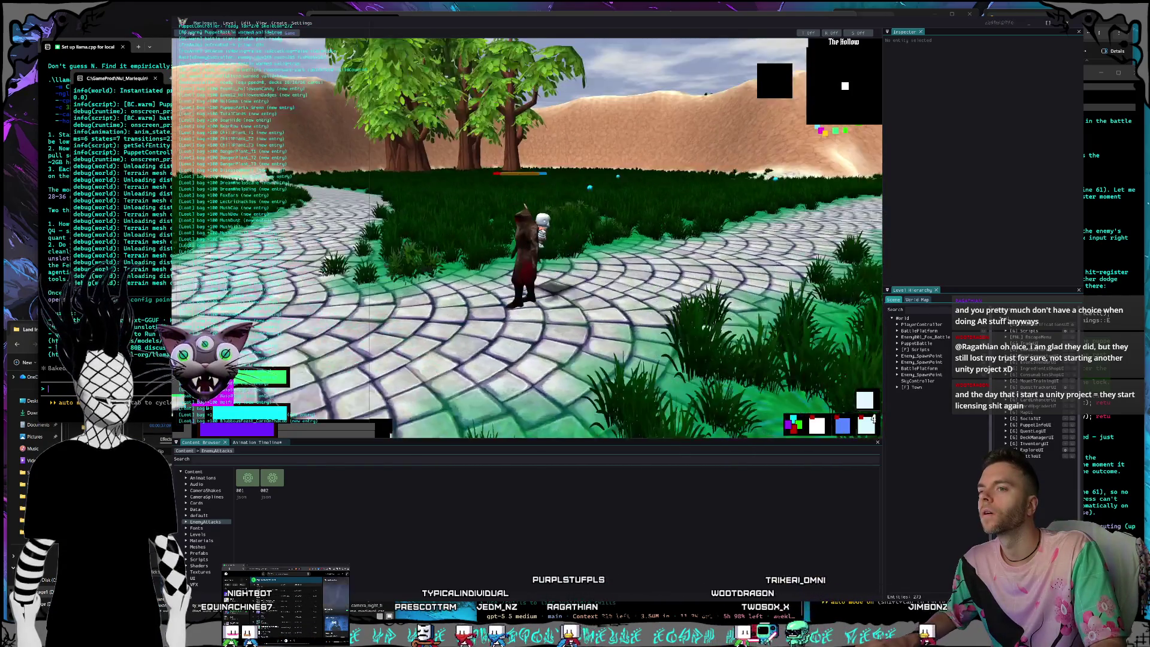
{"action": "key", "text": "w"}
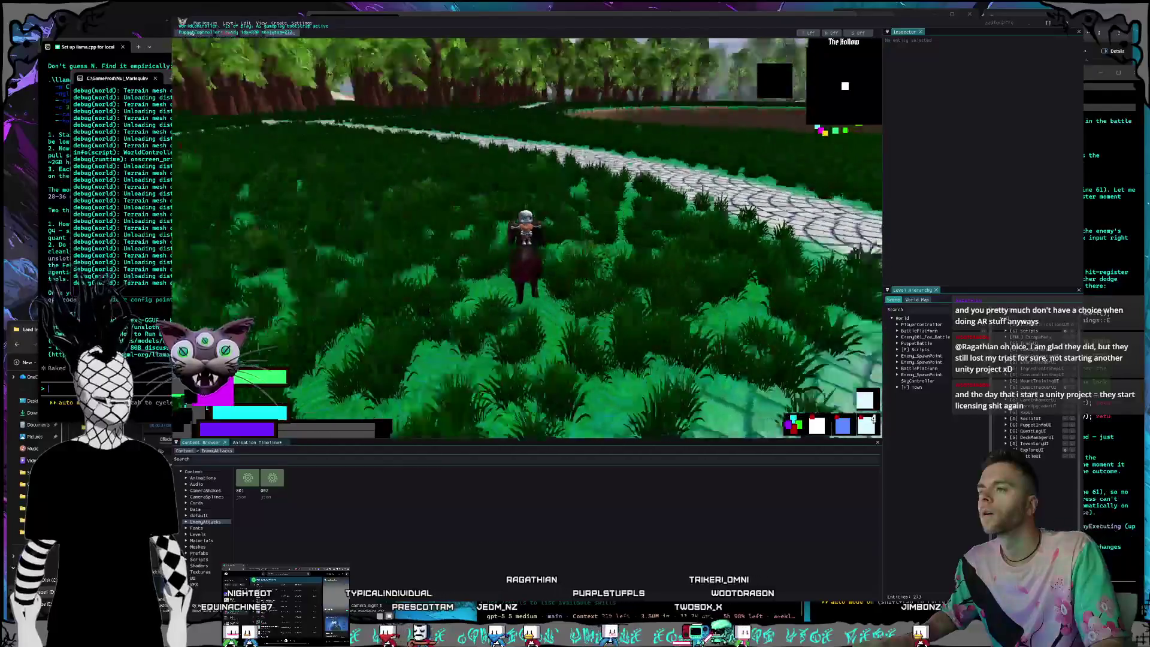
{"action": "key", "text": "w"}
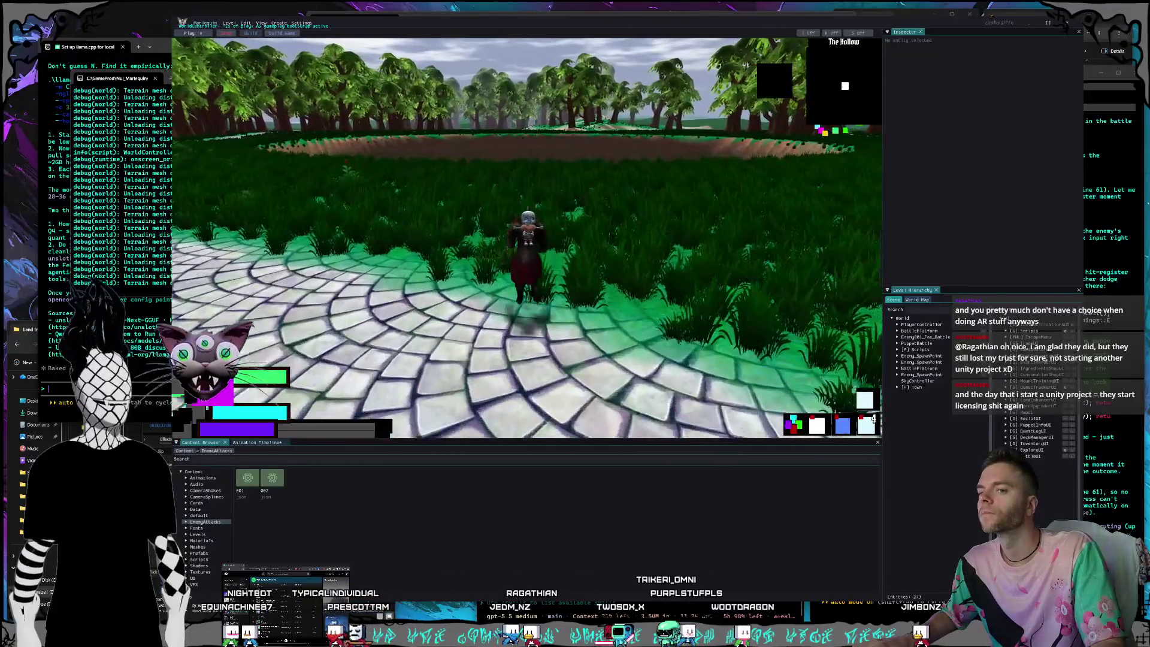
{"action": "key", "text": "w"}
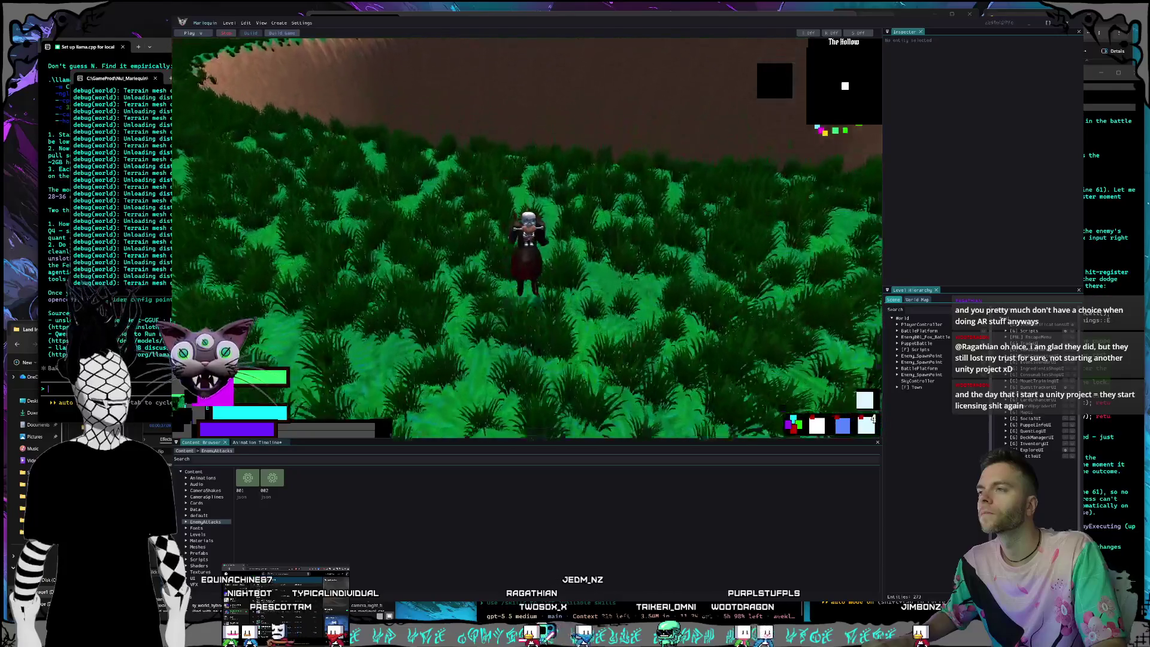
{"action": "key", "text": "w"}
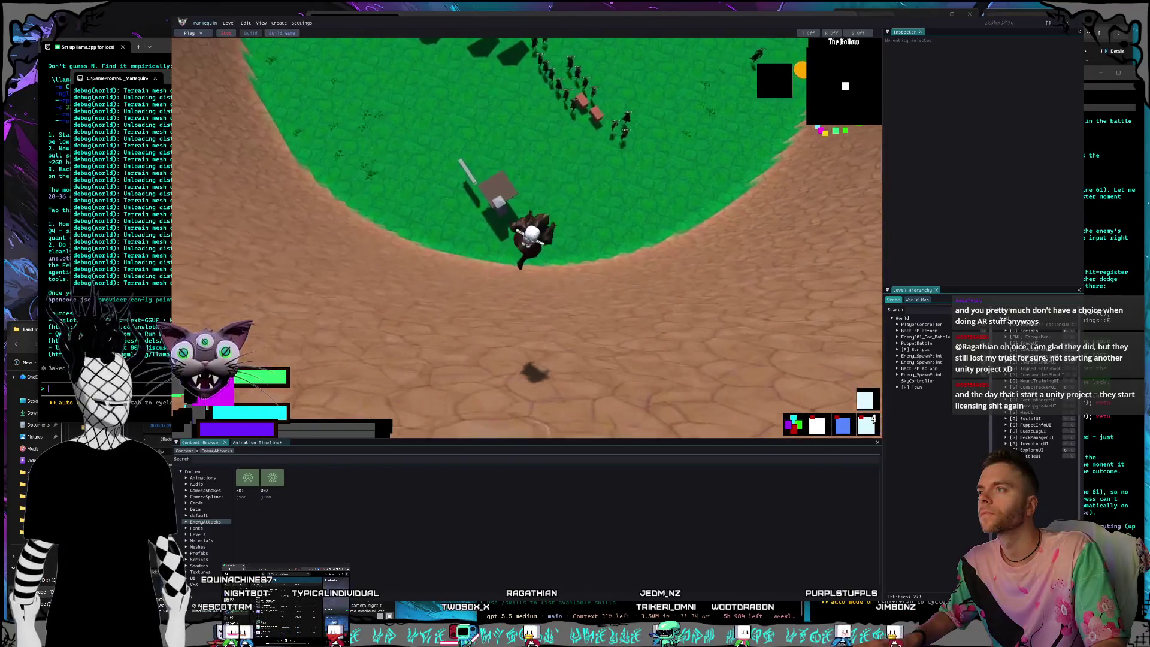
{"action": "key", "text": "w"}
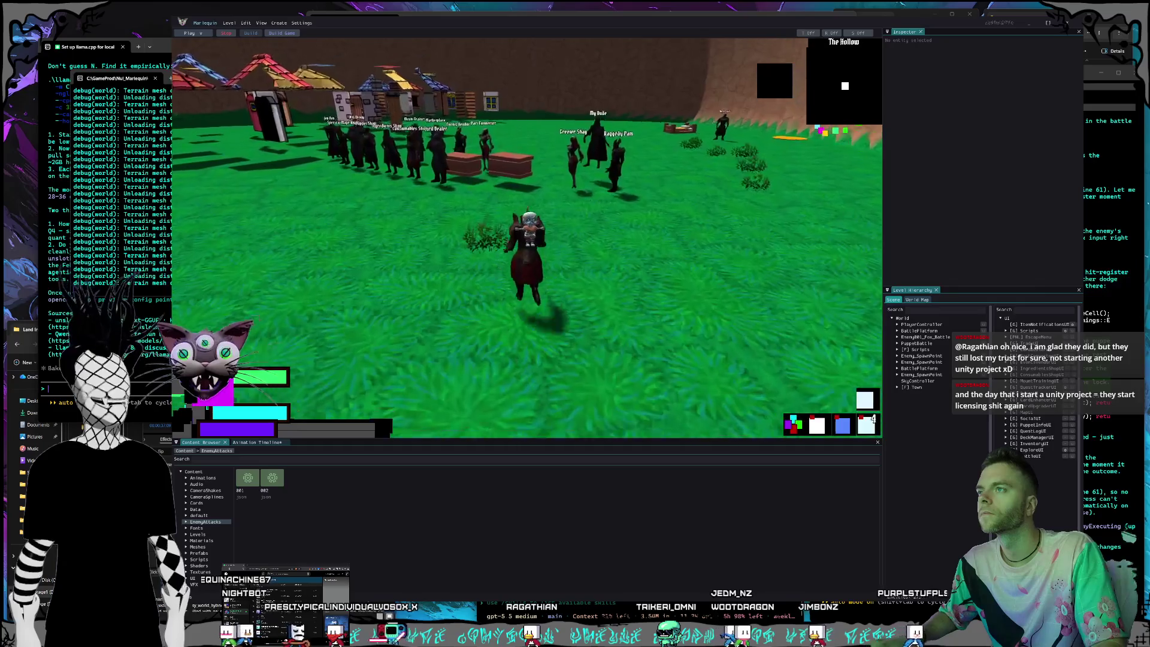
{"action": "key", "text": "a"}
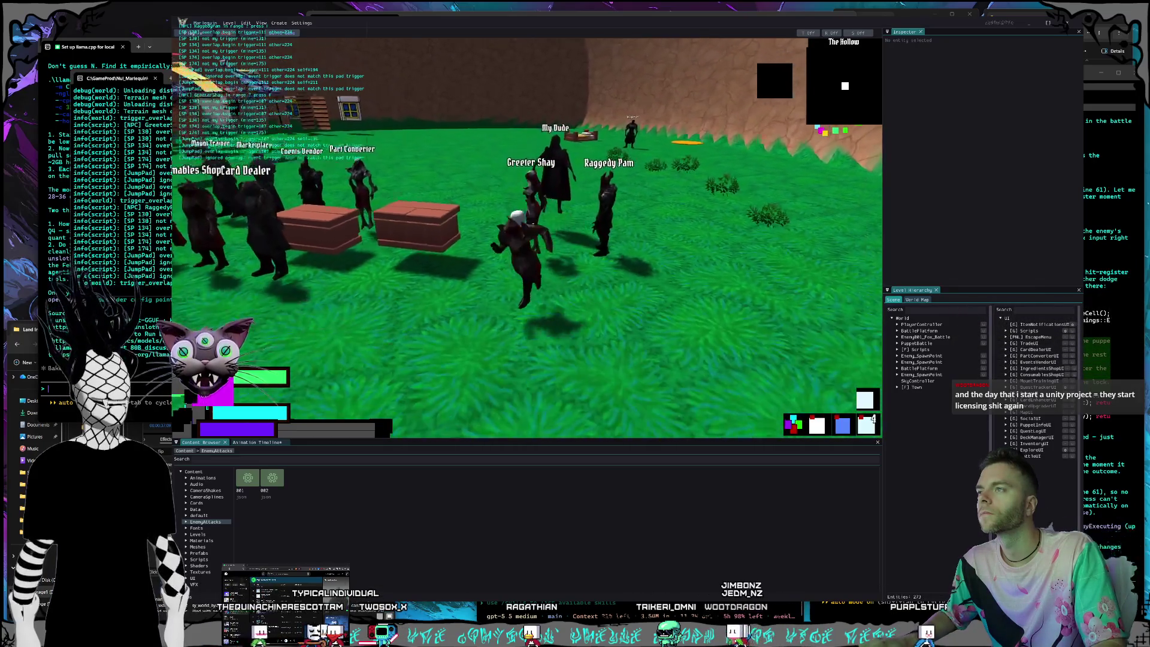
{"action": "key", "text": "d"}
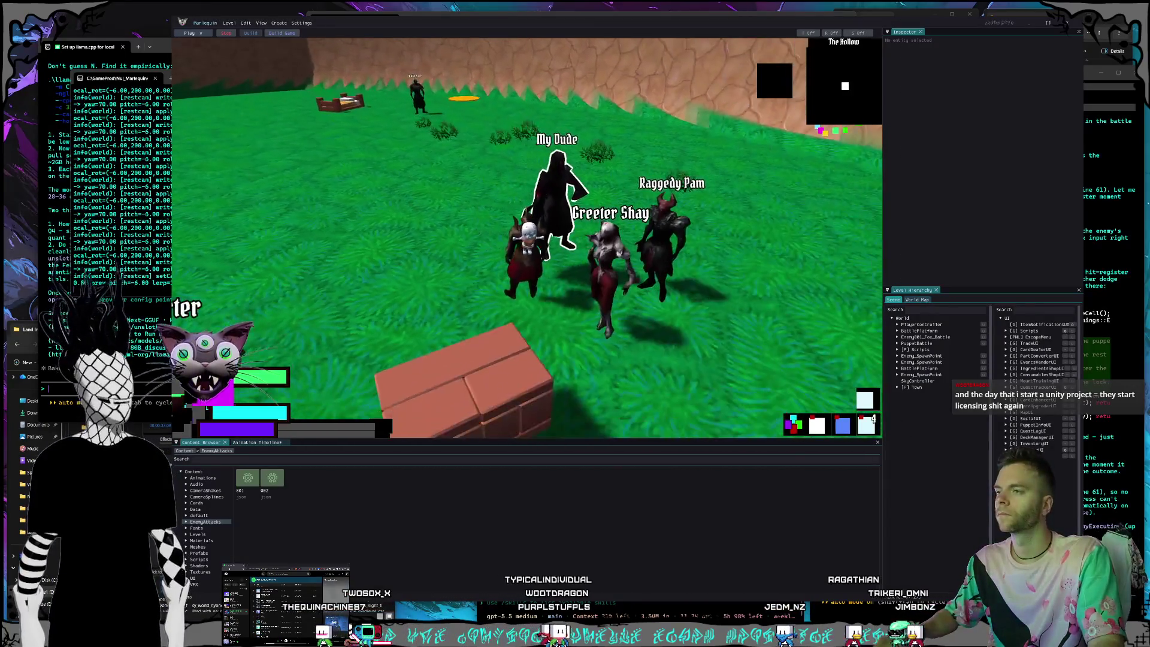
{"action": "key", "text": "super"}
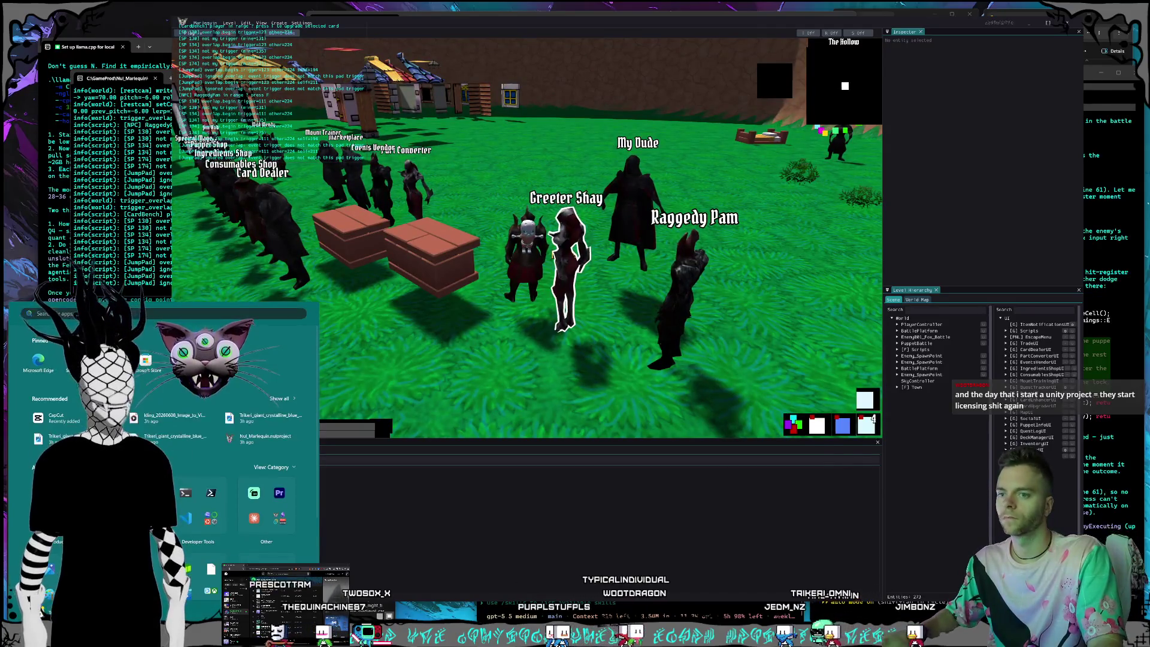
Report that the X button in the NPC quest prompt's top-right corner doesn't work.
{"action": "left_click", "coordinate": [938, 588]}
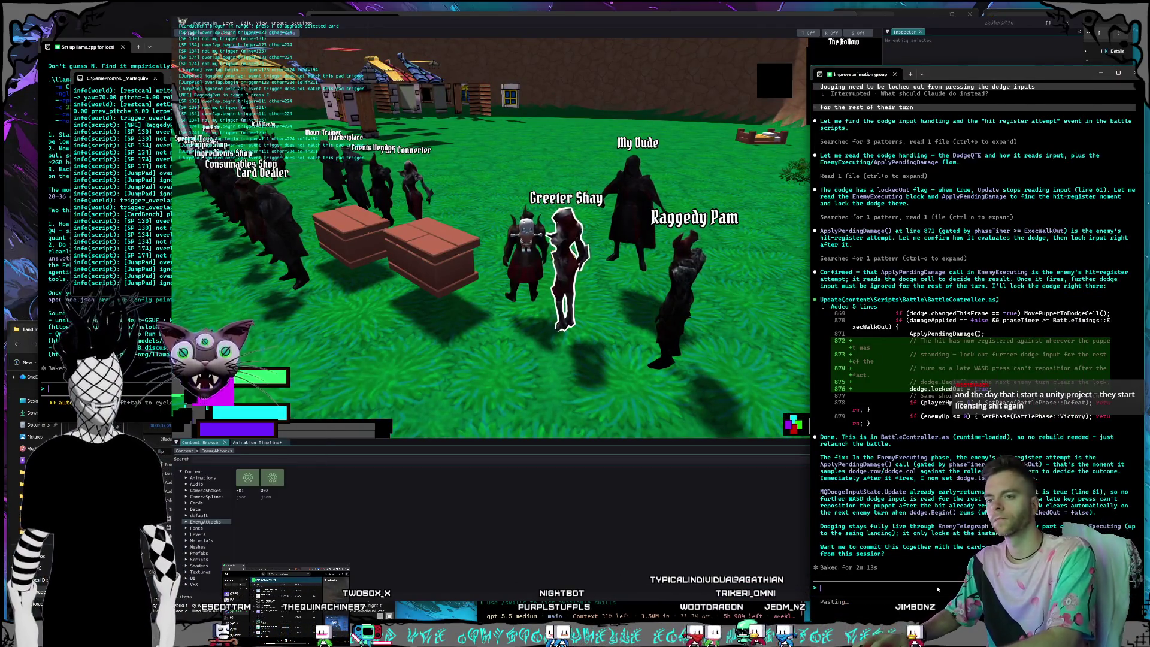
{"action": "type", "text": "the "}
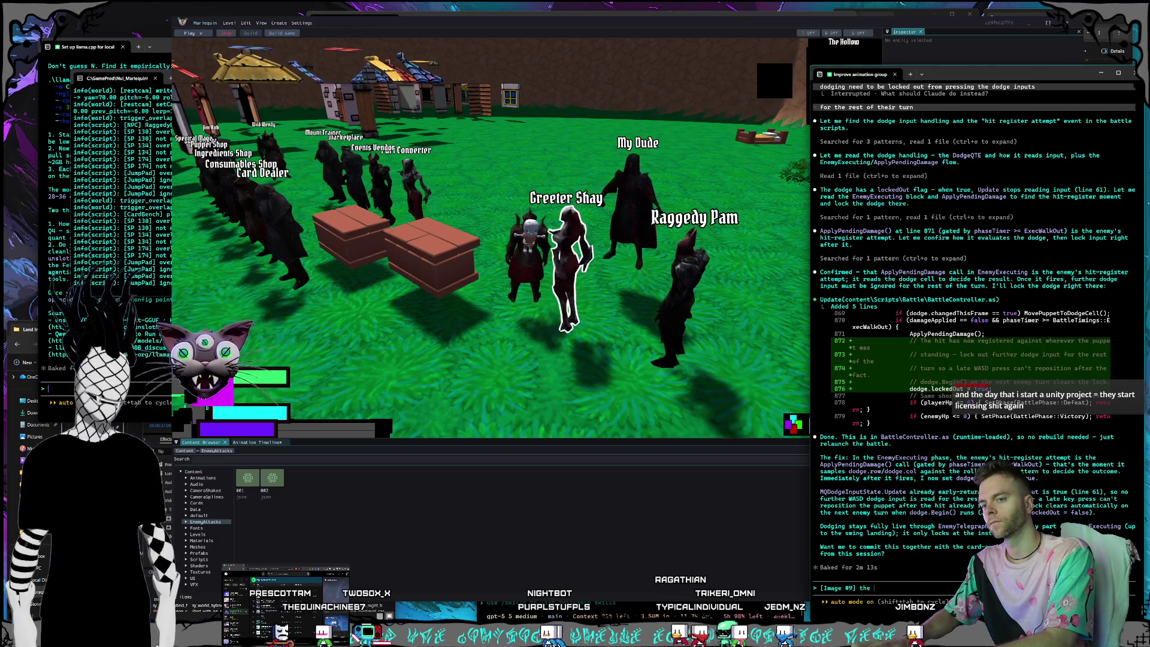
{"action": "type", "text": "X button on the NPC que"}
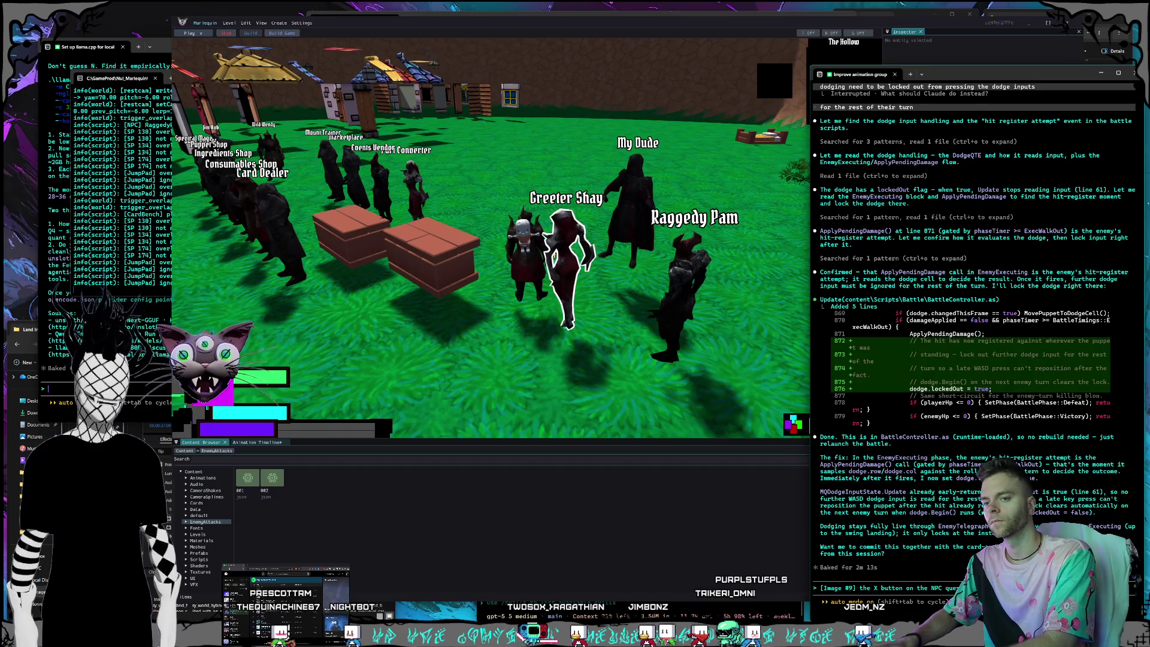
{"action": "key", "text": "Return"}
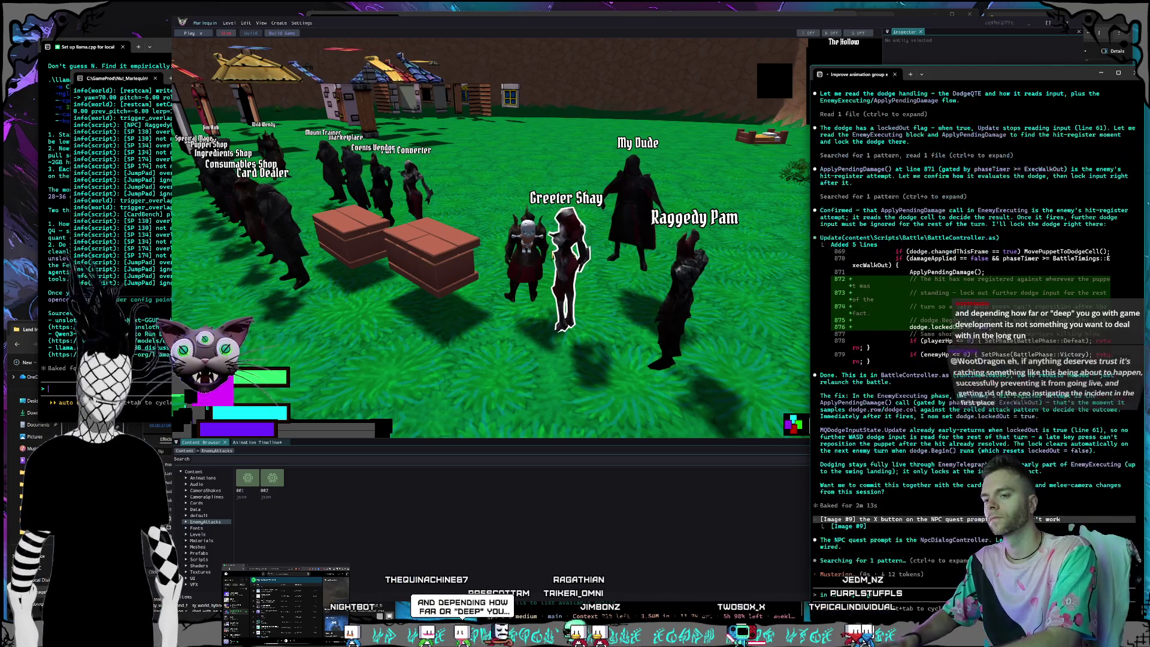
{"action": "key", "text": "Return"}
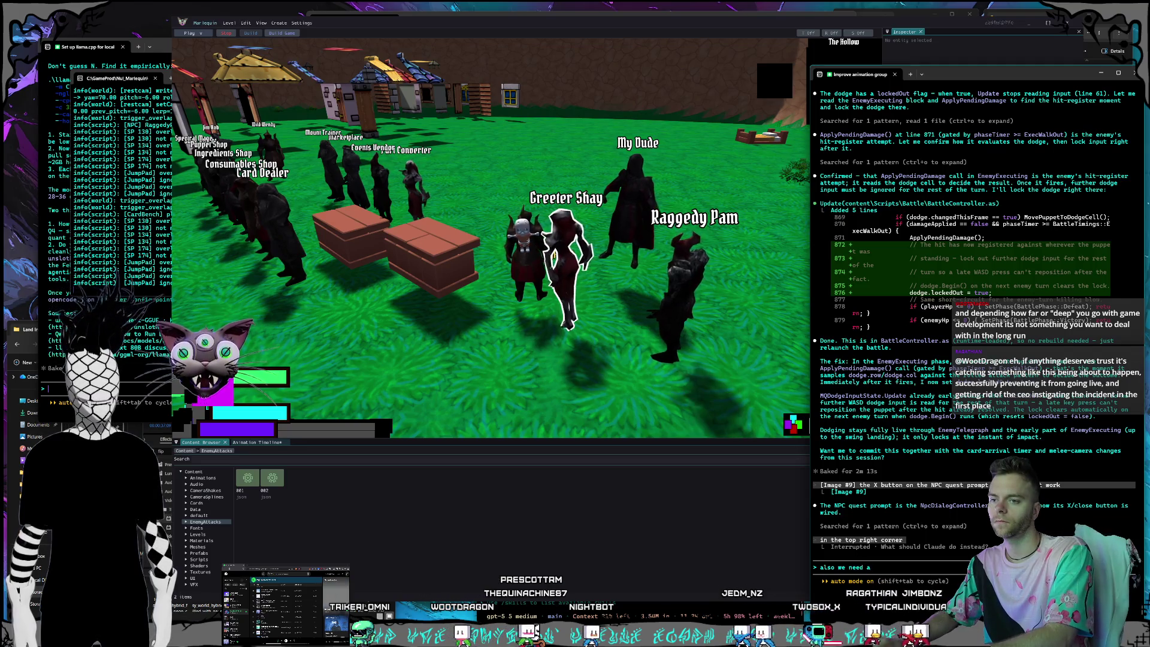
Tell Claude to 'keep going' on the fix, then bring up the llama.cpp setup session.
{"action": "type", "text": " quest"}
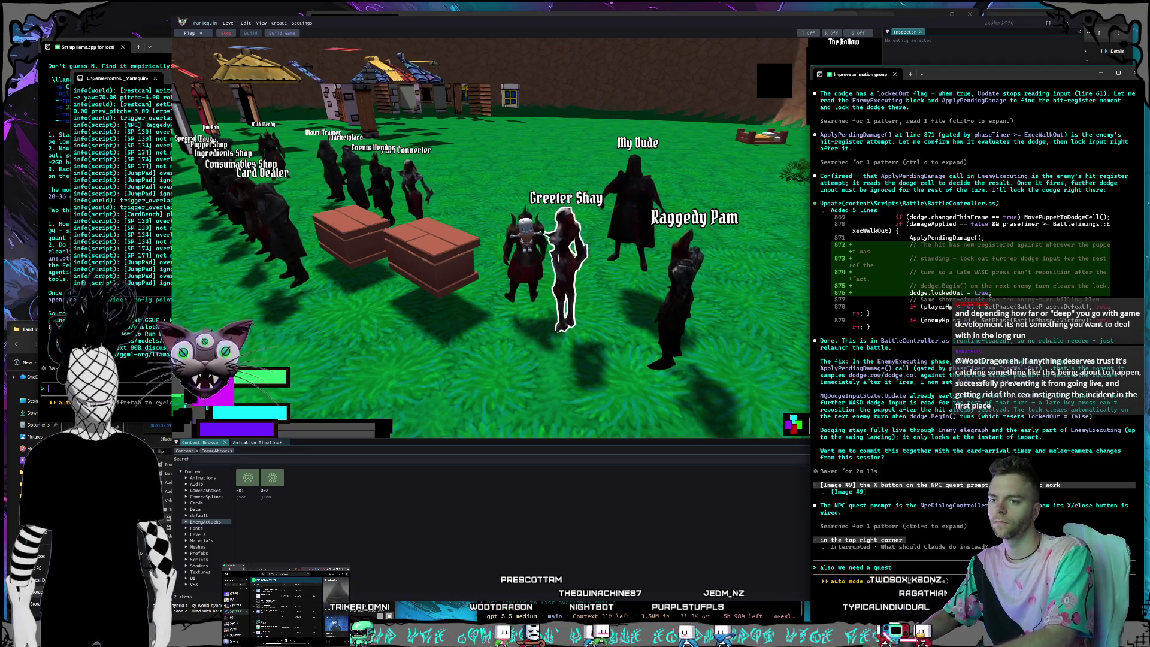
{"action": "key", "text": "BackSpace"}
{"action": "key", "text": "BackSpace"}
{"action": "key", "text": "BackSpace"}
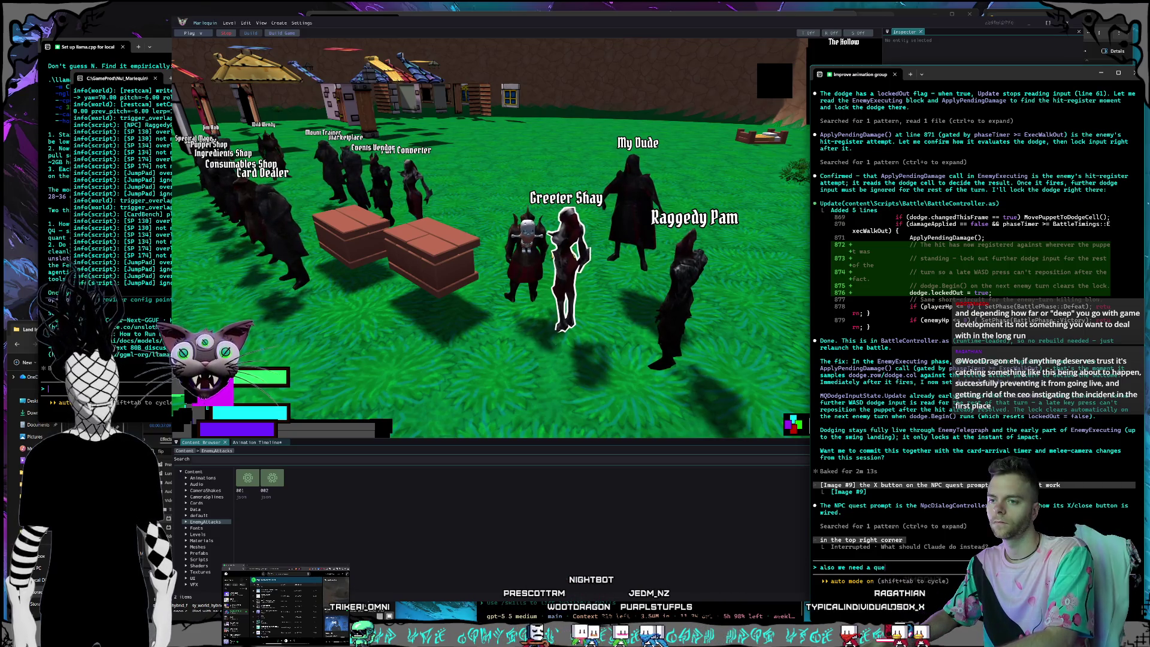
{"action": "type", "text": "n arrow th"}
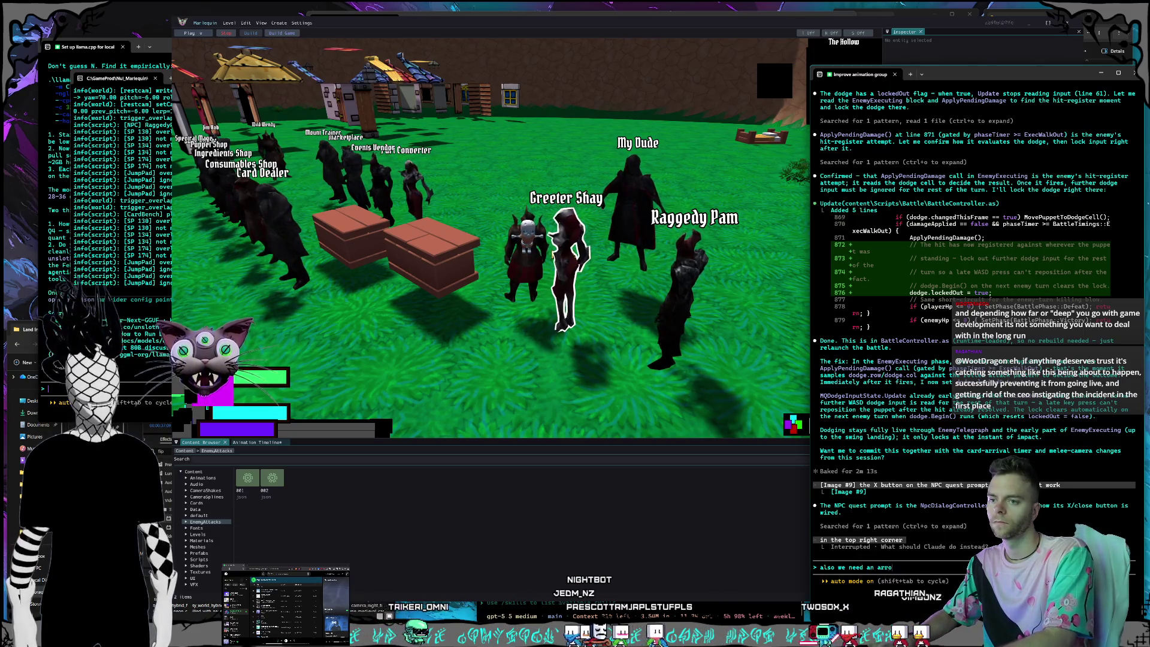
{"action": "key", "text": "BackSpace"}
{"action": "key", "text": "BackSpace"}
{"action": "key", "text": "BackSpace"}
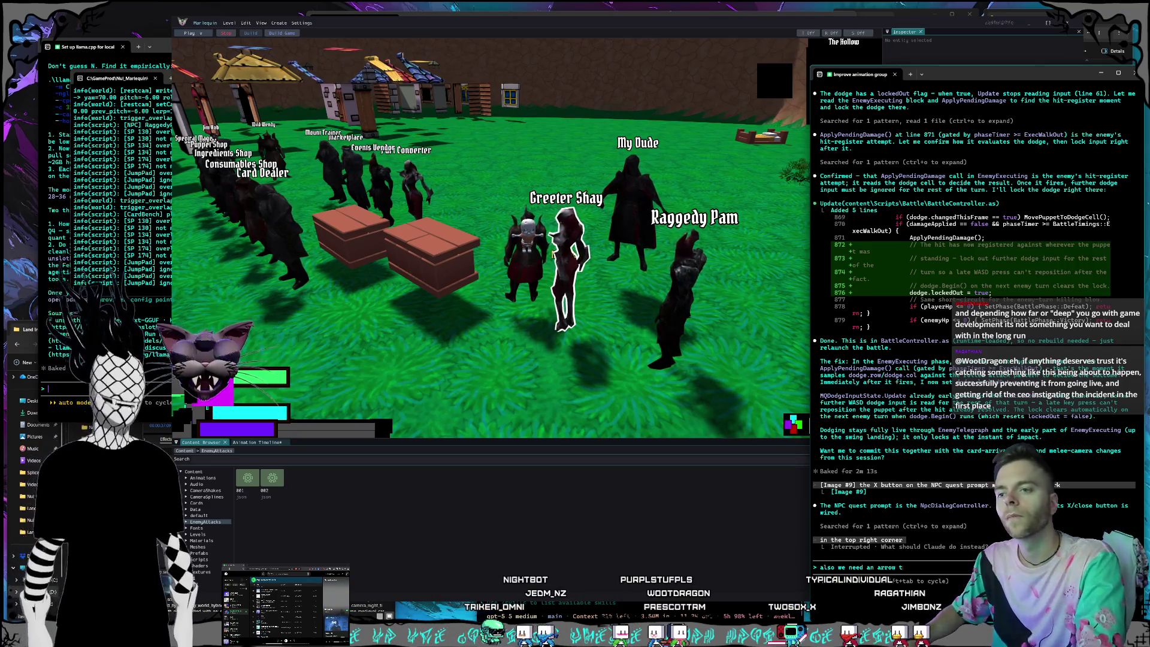
{"action": "key", "text": "BackSpace"}
{"action": "key", "text": "BackSpace"}
{"action": "key", "text": "BackSpace"}
{"action": "type", "text": "p going"}
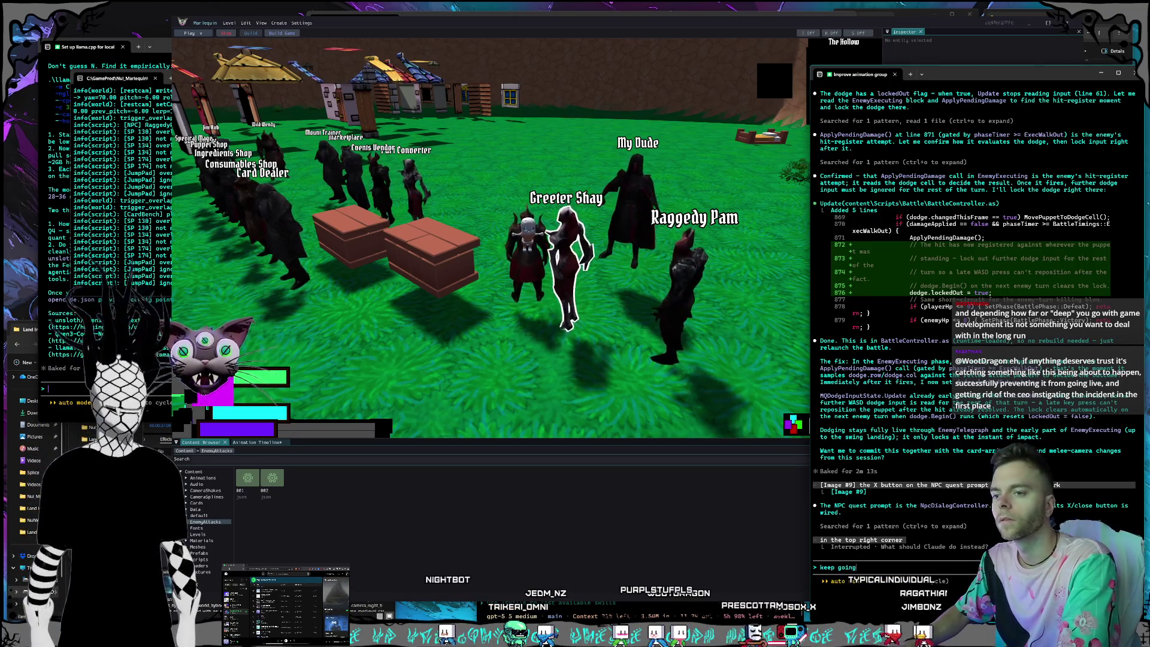
{"action": "key", "text": "Return"}
{"action": "key", "text": "alt+Tab"}
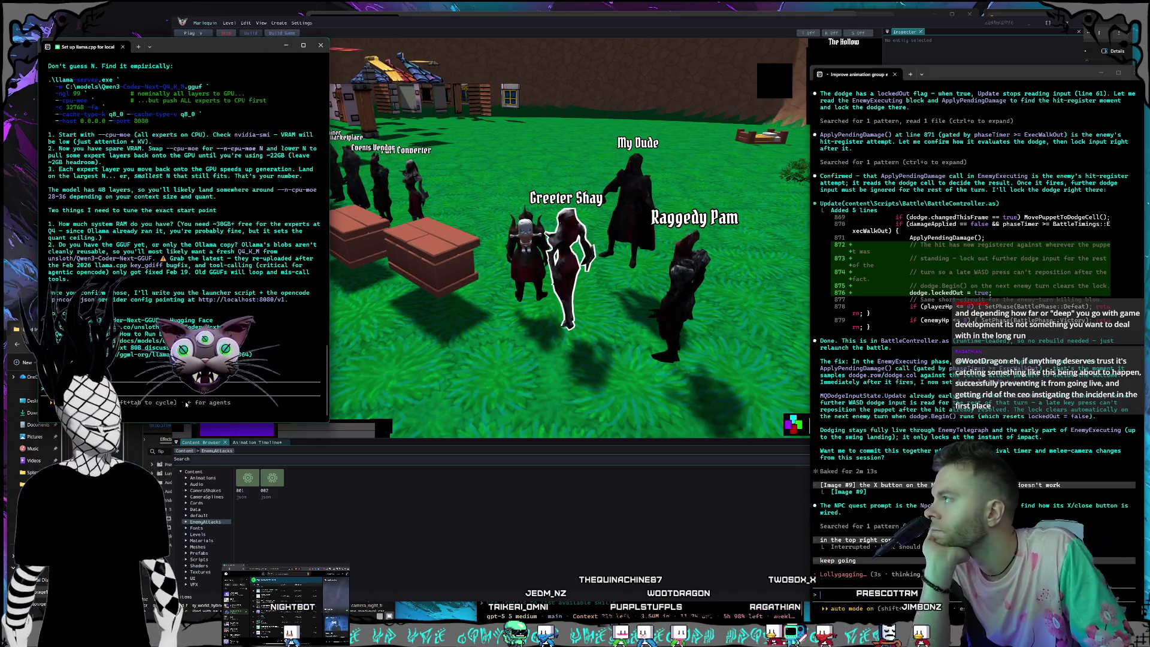
{"action": "scroll", "coordinate": [184, 253], "scroll_direction": "up", "scroll_amount": 3}
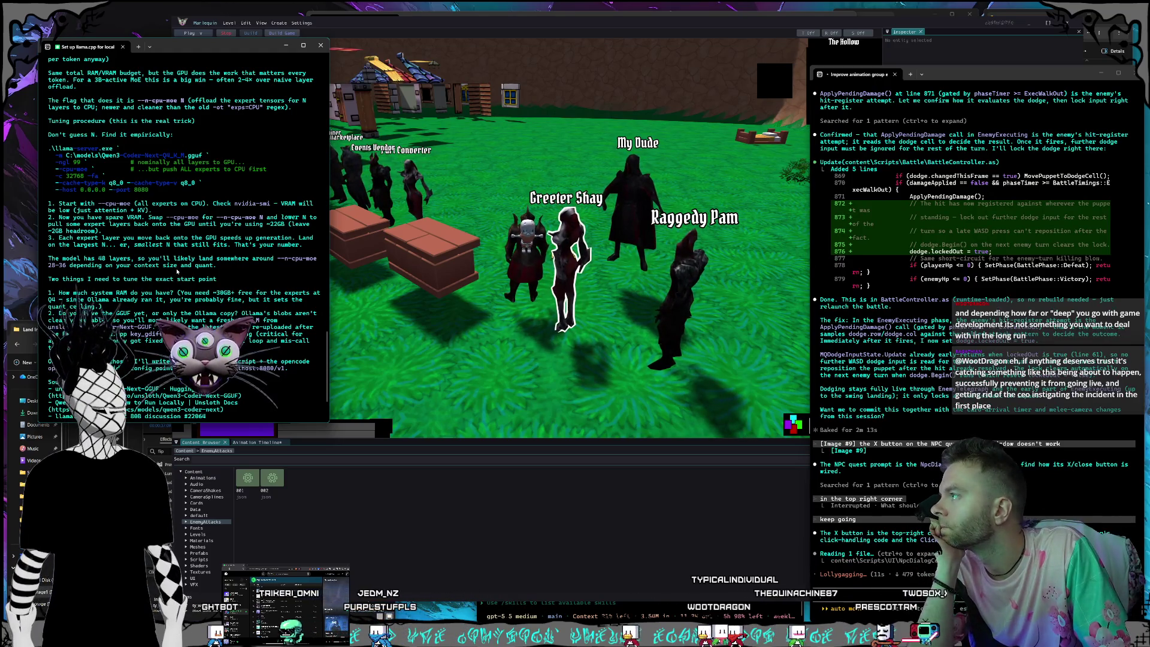
Enlarge the llama.cpp session window and centre it to read the Qwen3-Coder-Next advice.
{"action": "scroll", "coordinate": [177, 271], "scroll_direction": "up", "scroll_amount": 2}
{"action": "scroll", "coordinate": [177, 272], "scroll_direction": "up", "scroll_amount": 10}
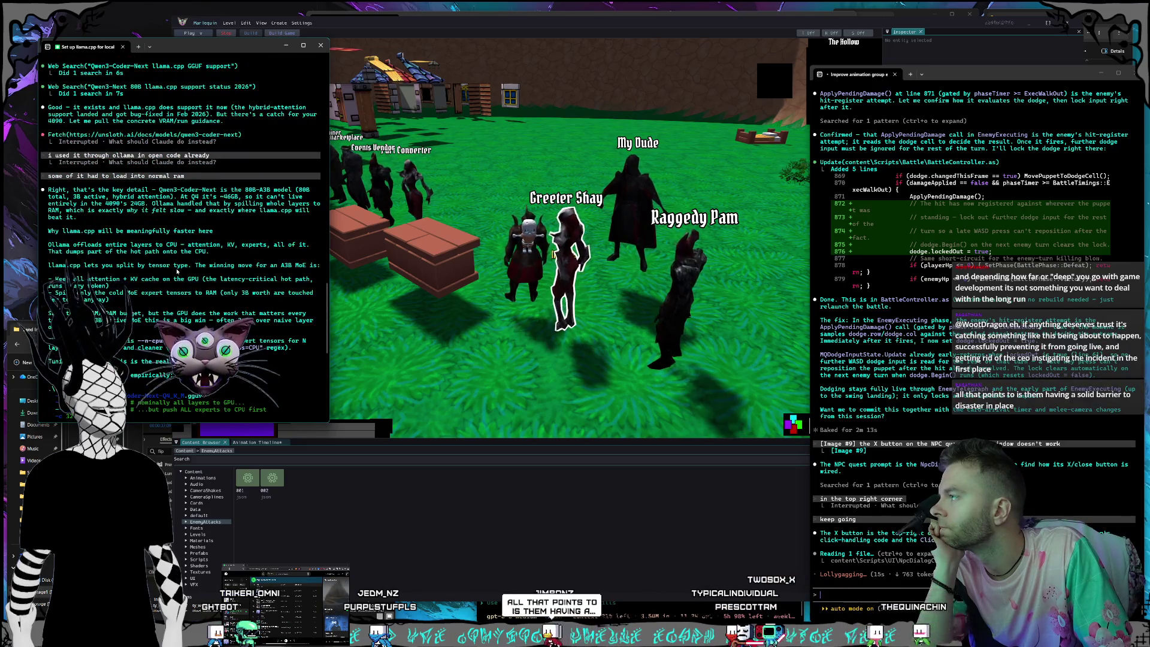
{"action": "left_click_drag", "start_coordinate": [327, 418], "coordinate": [404, 518]}
{"action": "left_click_drag", "start_coordinate": [157, 47], "coordinate": [492, 47]}
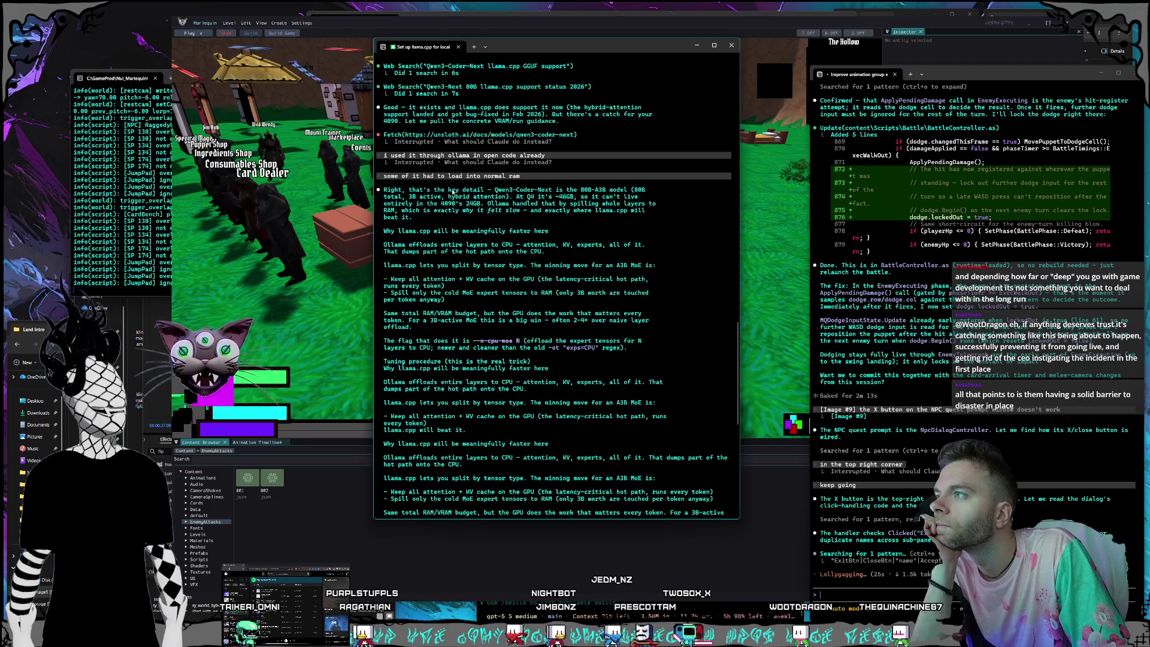
{"action": "scroll", "coordinate": [447, 173], "scroll_direction": "down", "scroll_amount": 2}
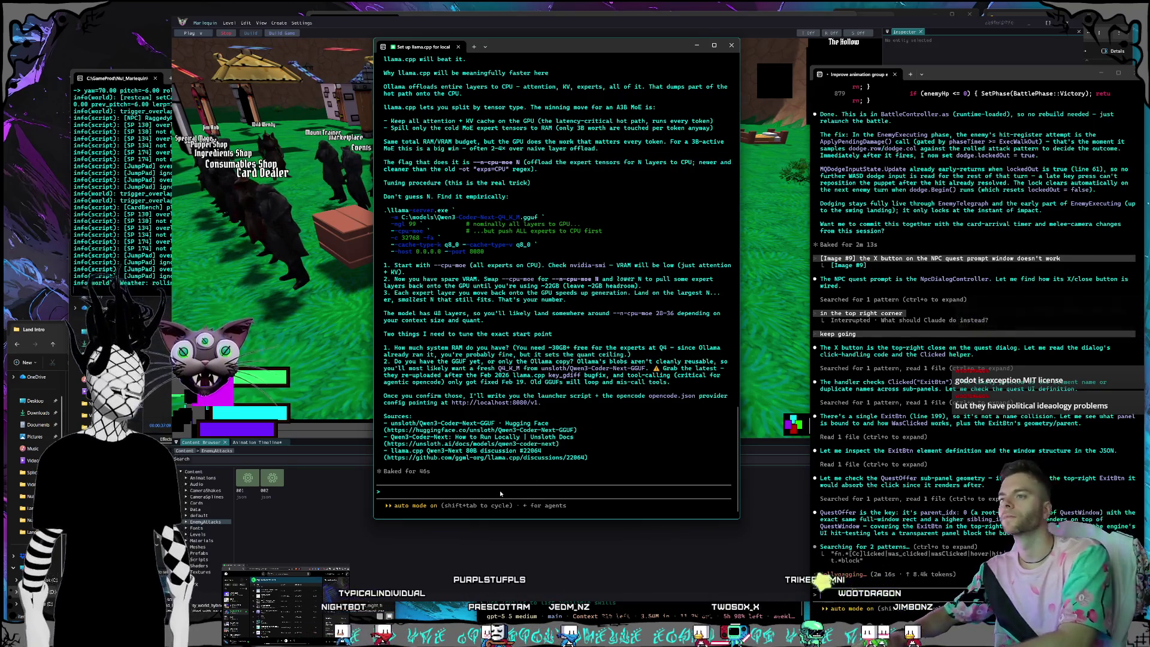
{"action": "type", "text": "ihave"}
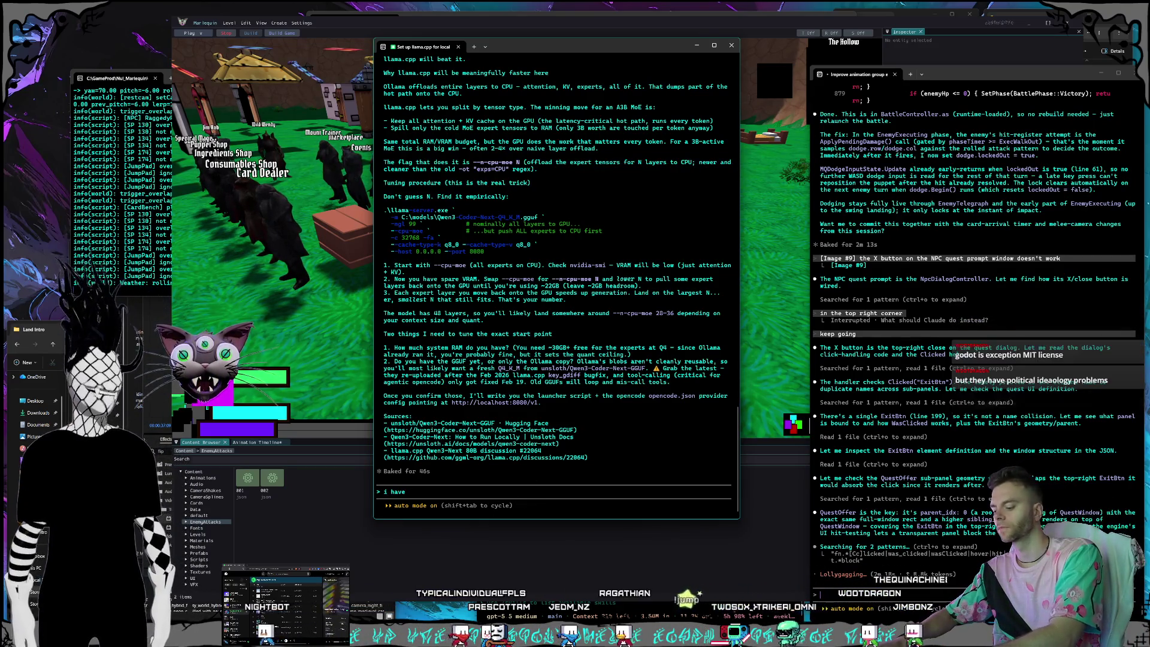
{"action": "type", "text": "96gb of ram"}
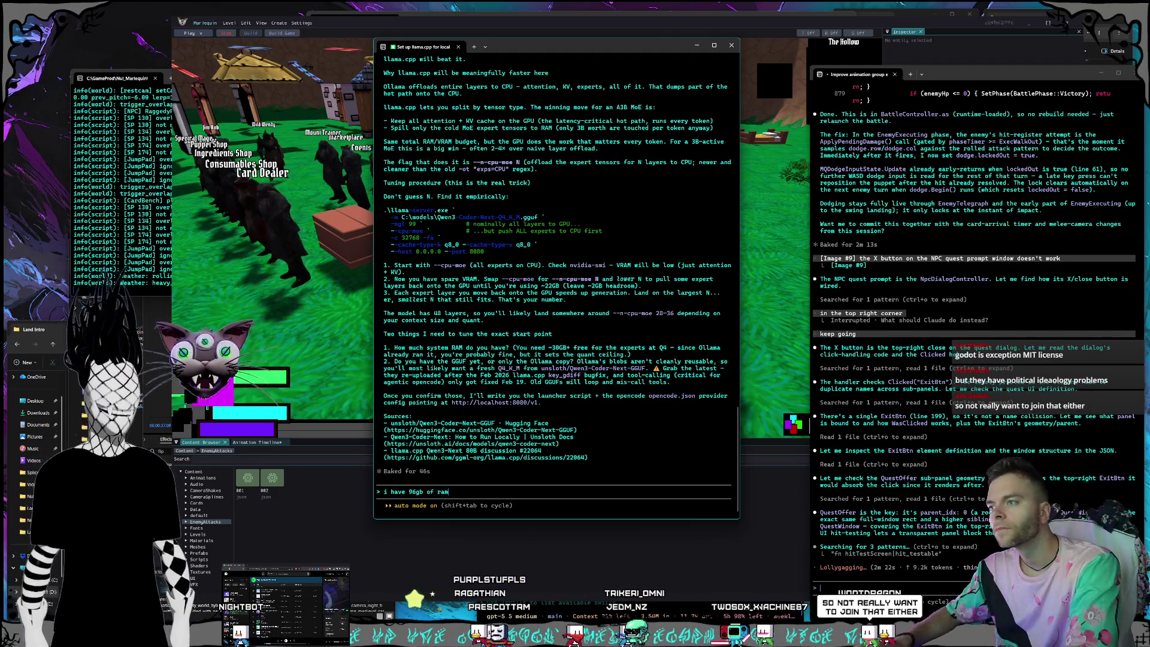
{"action": "type", "text": ", we only have the ollama copy so we need a new one, can you"}
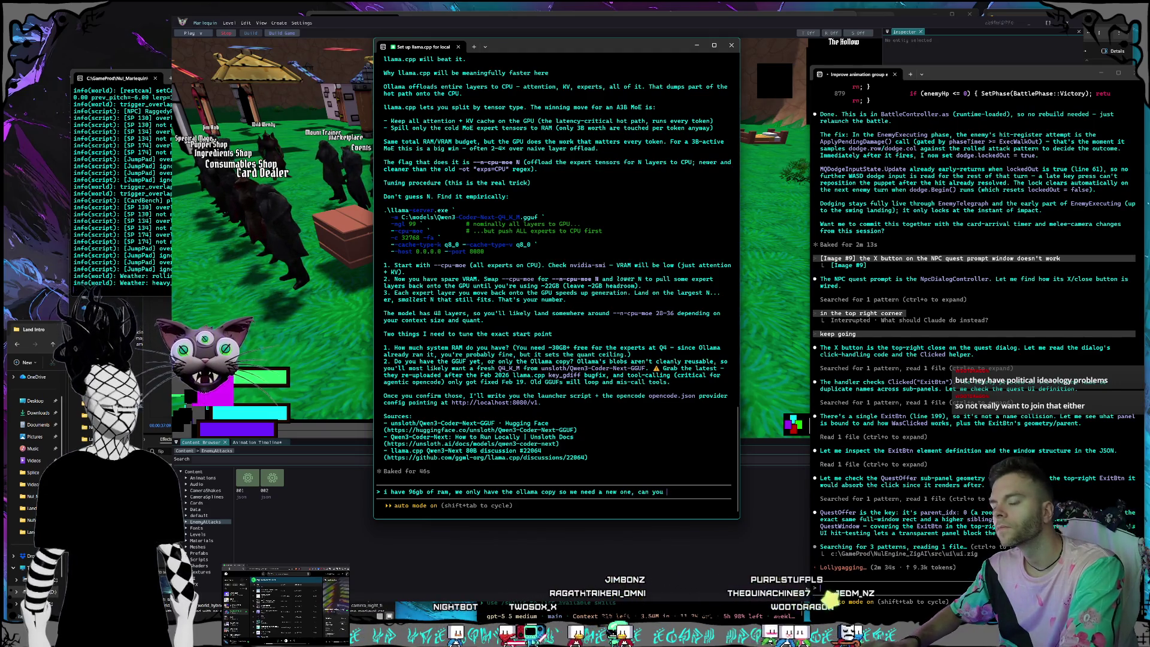
Mention 96GB RAM and ask to install CUDA llama.cpp and download Unsloth's qwen3-coder-next GGUF.
{"action": "type", "text": "nstall "}
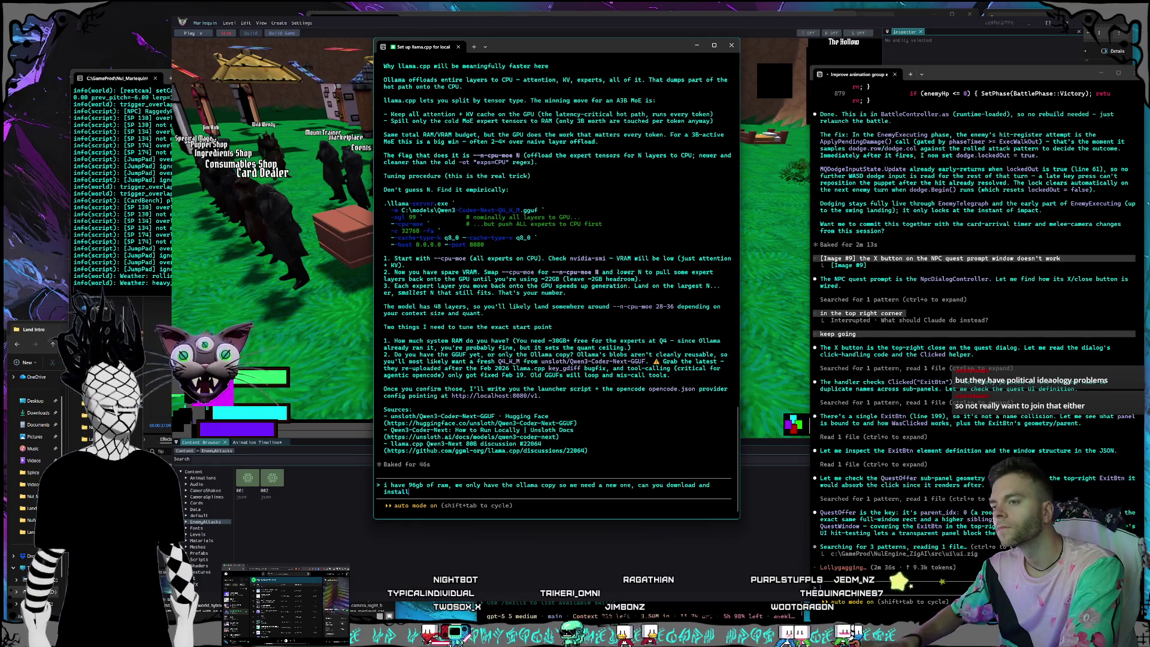
{"action": "type", "text": "the windows llama cpp for cuda"}
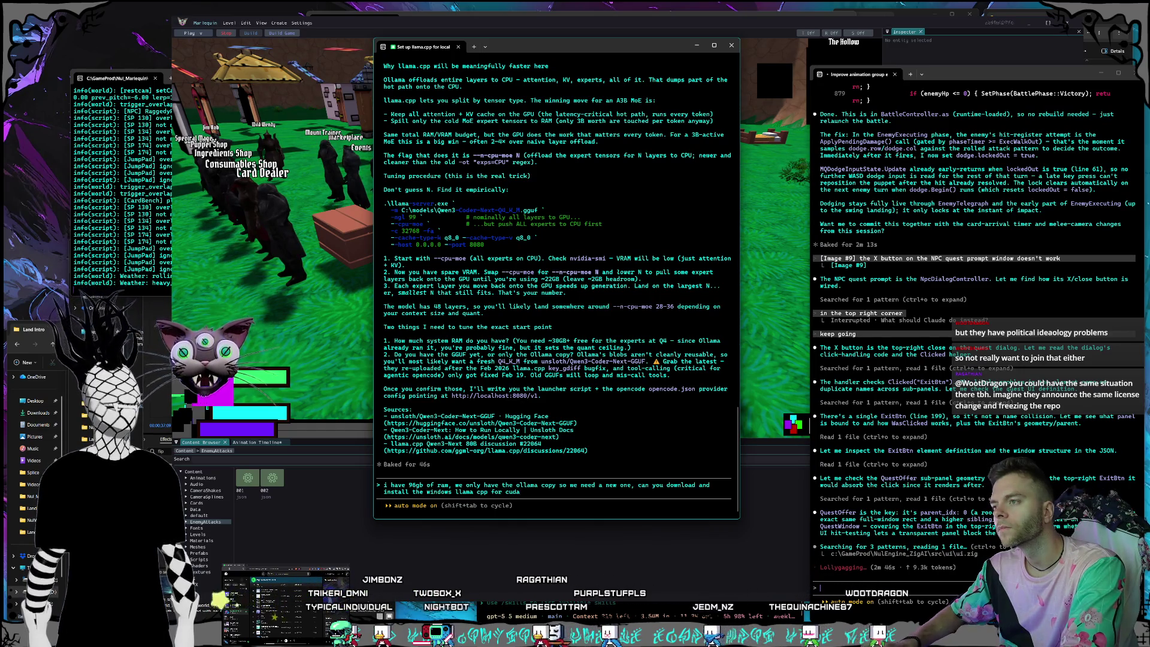
{"action": "key", "text": "BackSpace"}
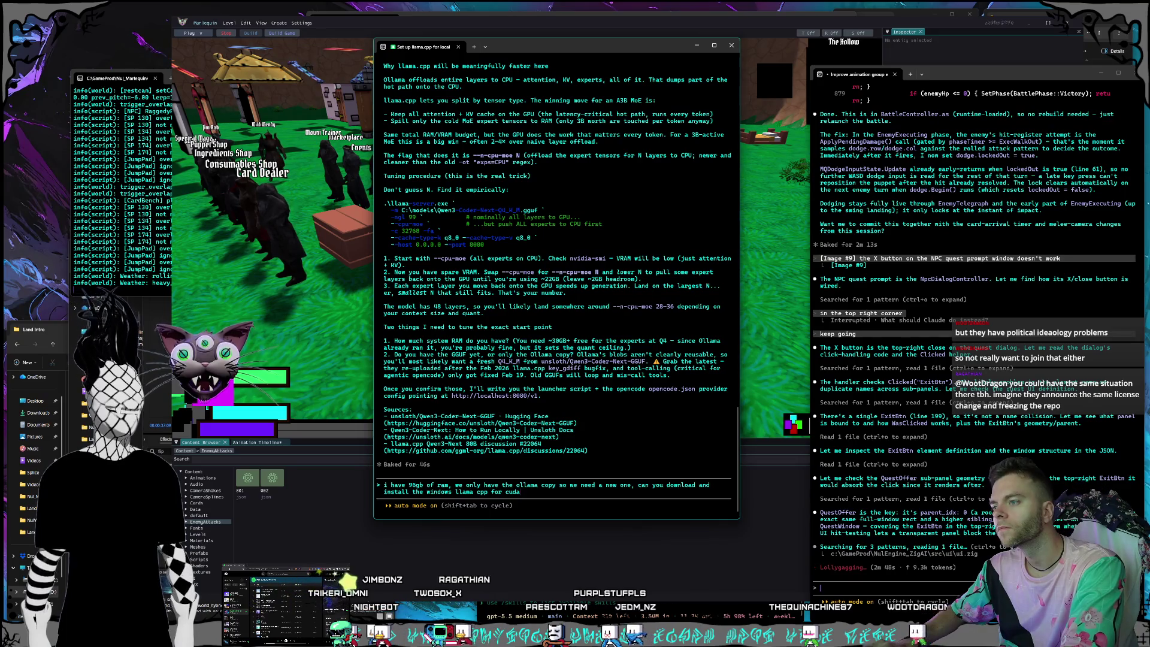
{"action": "type", "text": " then dow"}
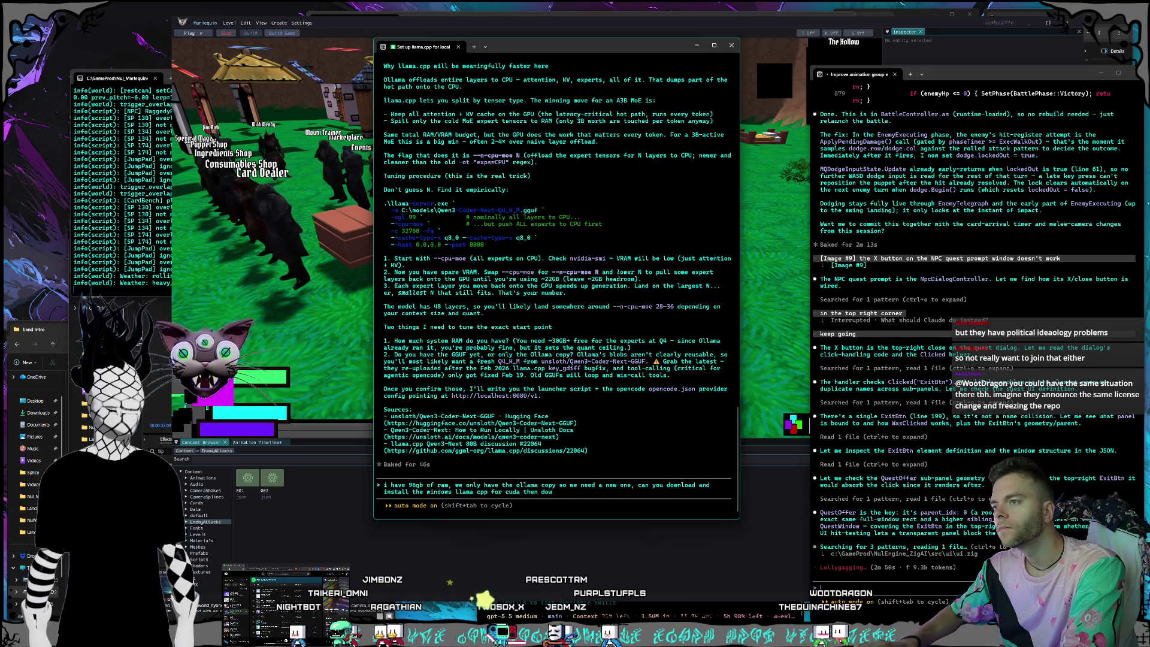
{"action": "type", "text": "nload the u"}
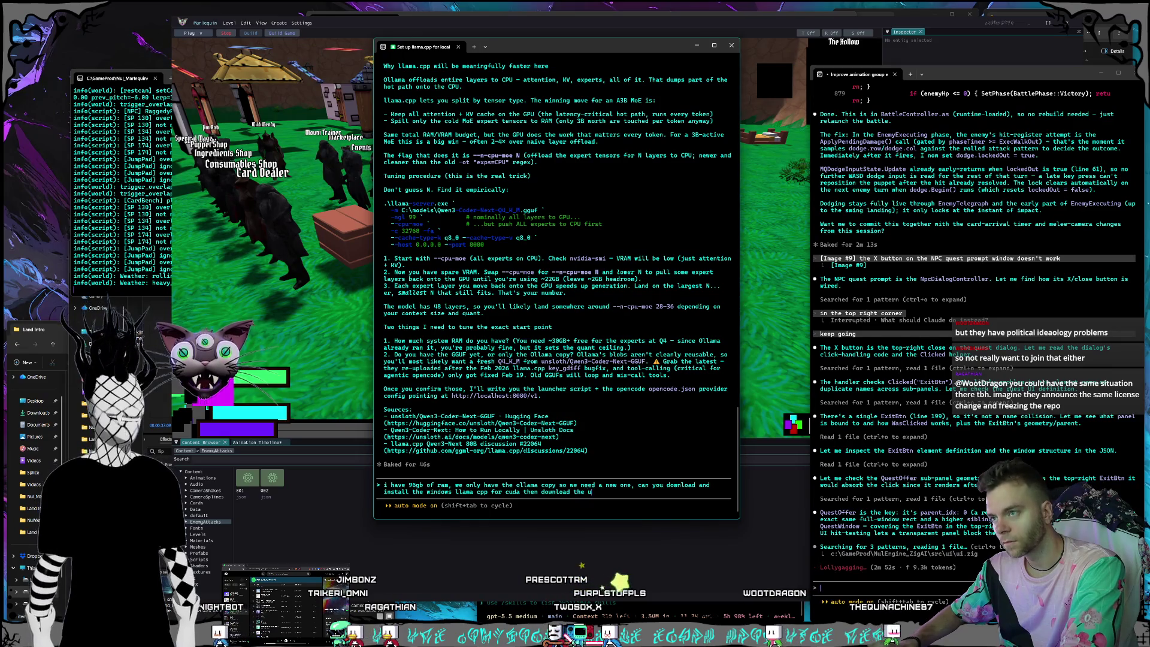
{"action": "type", "text": "nsloth"}
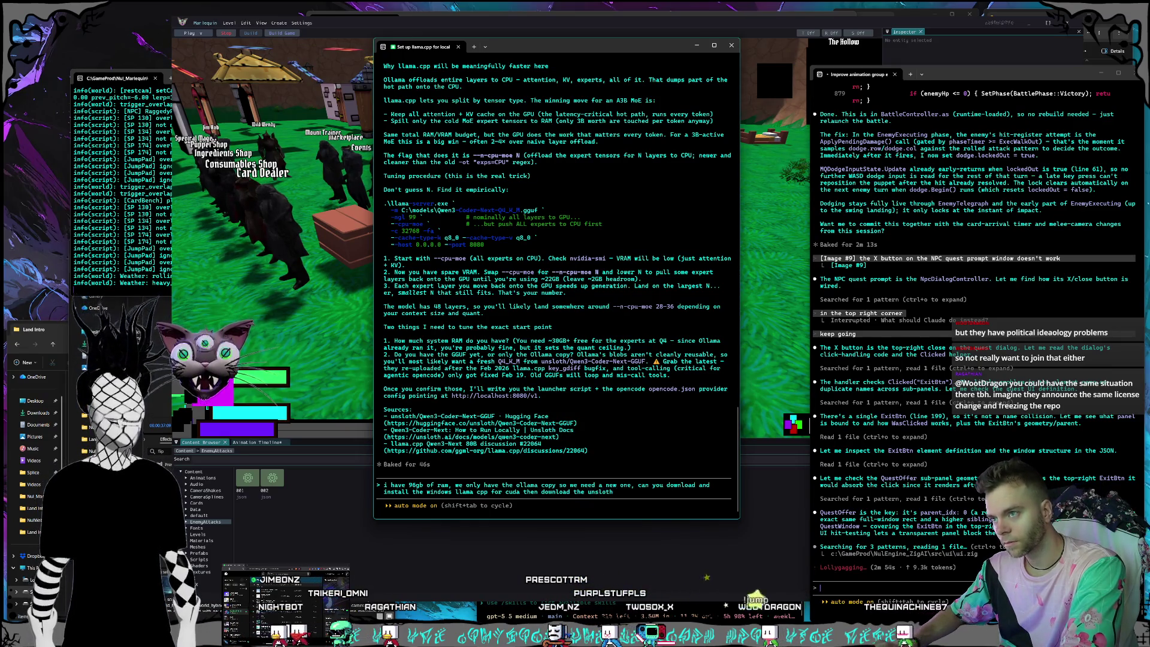
{"action": "type", "text": " one for qw"}
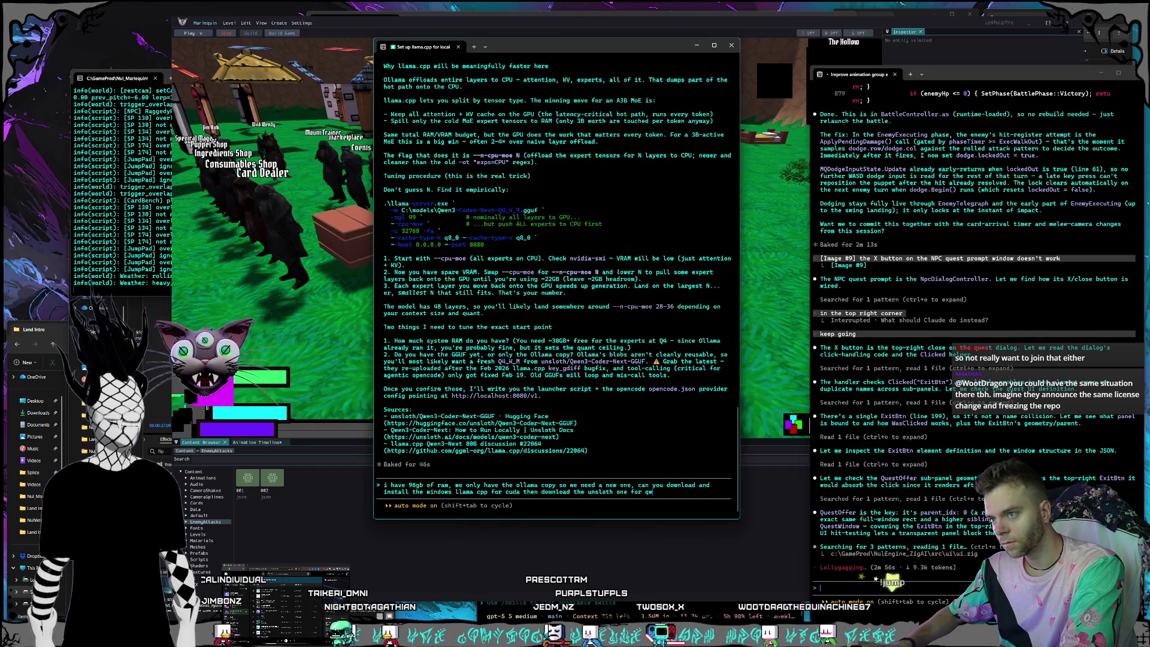
{"action": "type", "text": "en3-co"}
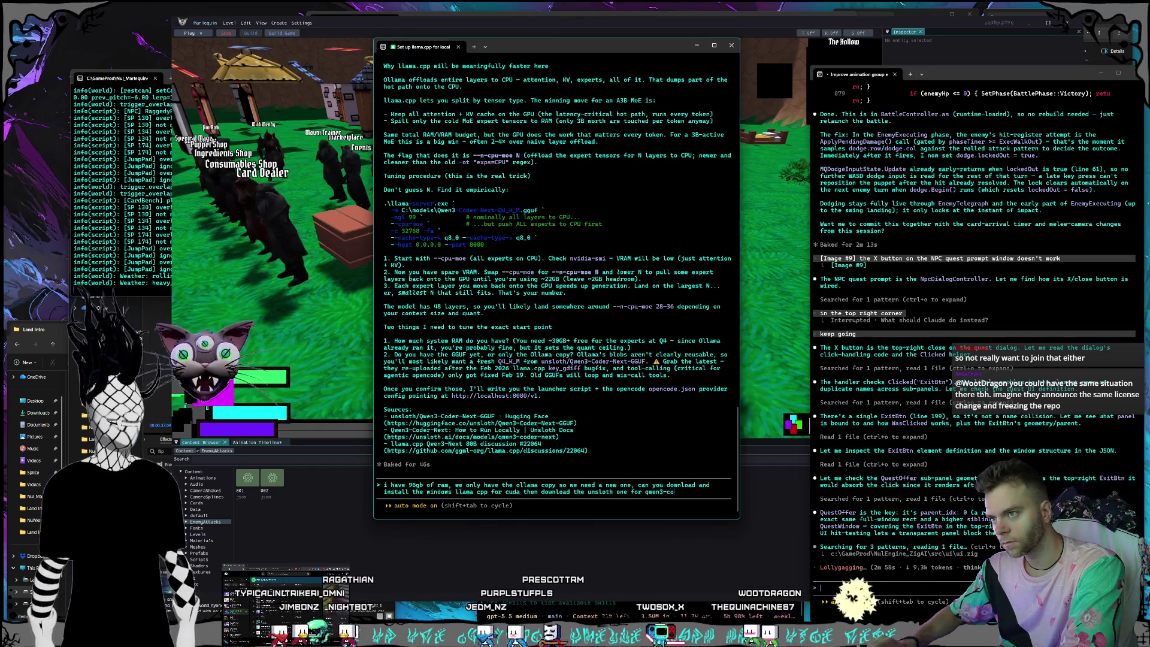
{"action": "type", "text": "der-next-gguf?"}
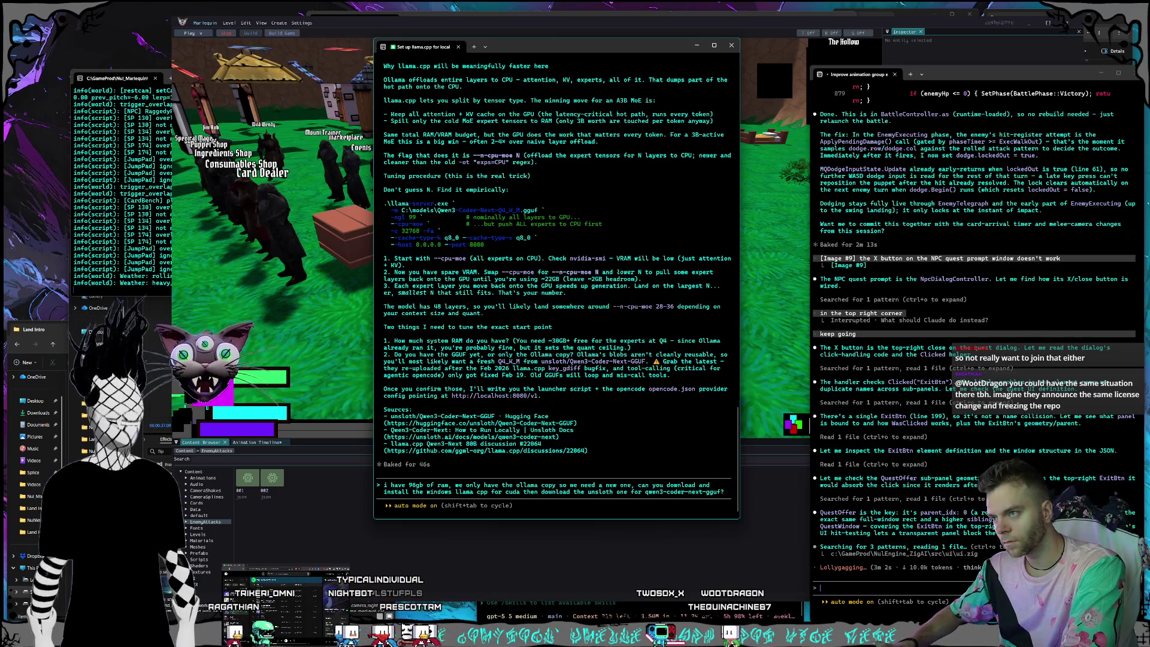
{"action": "key", "text": "Return"}
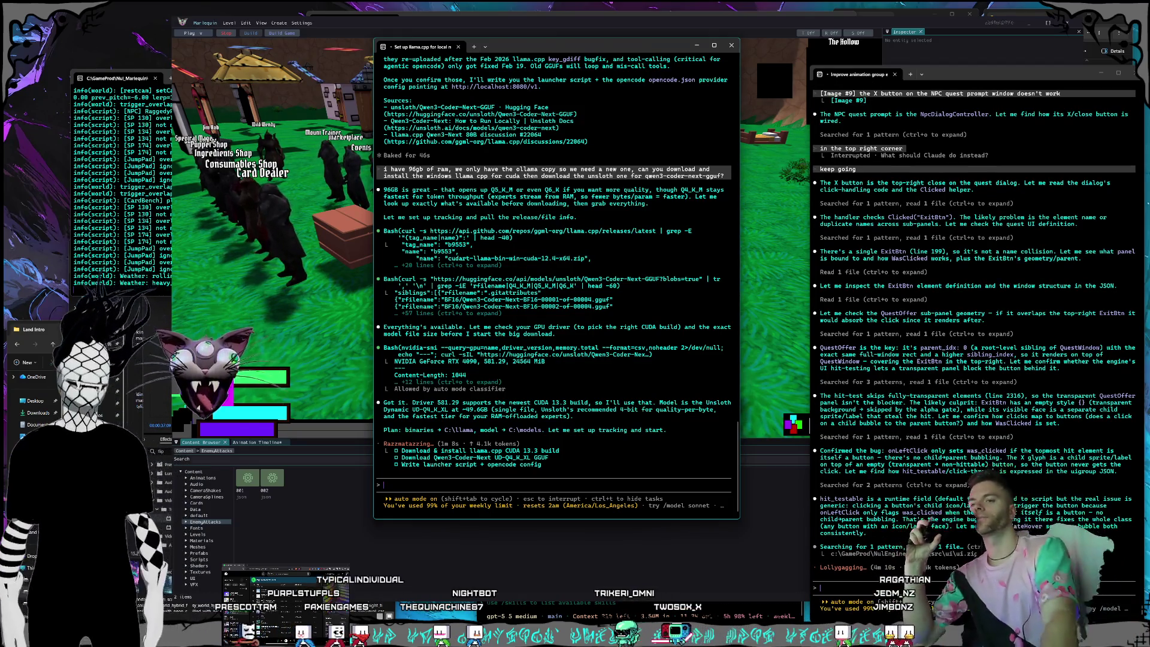
Bring up Claude's Usage settings page showing 99% weekly use and start shrinking the window.
{"action": "key", "text": "alt+Tab"}
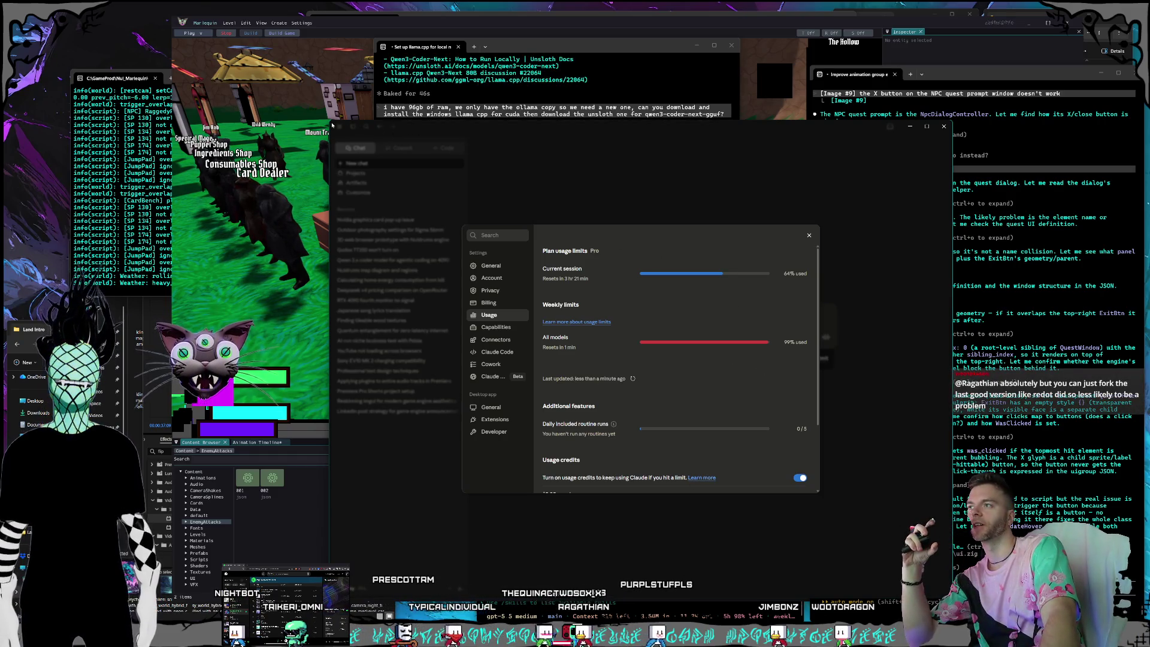
{"action": "left_click_drag", "start_coordinate": [332, 125], "coordinate": [371, 173]}
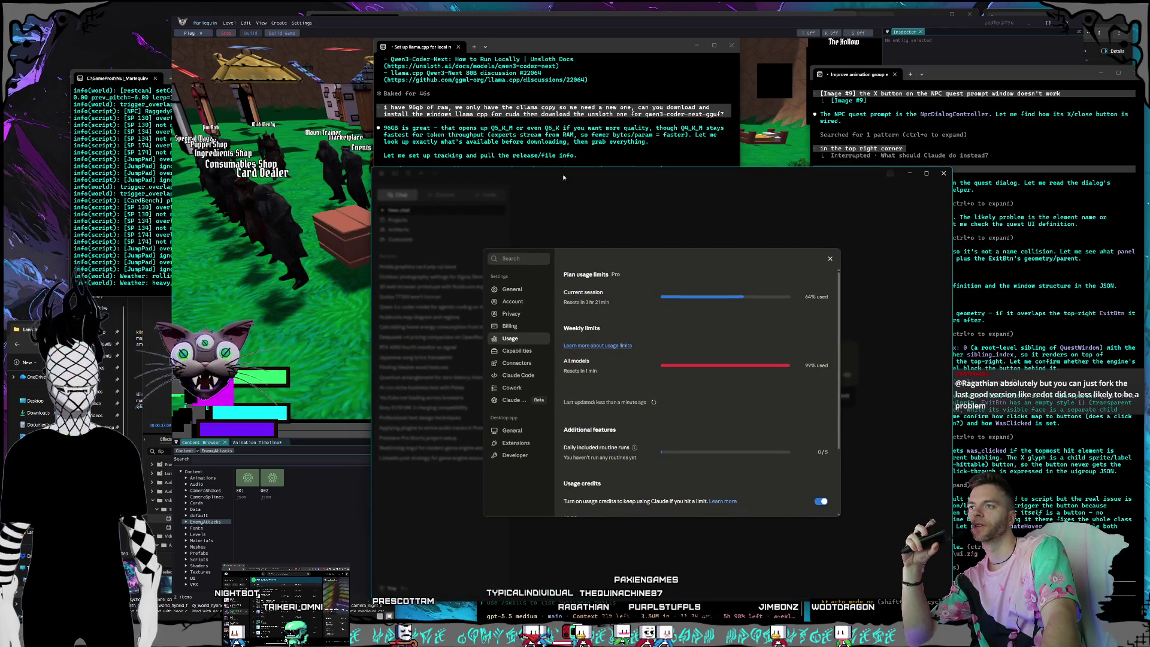
Move the Claude window to the top-left and shift the llama.cpp terminal down and right.
{"action": "left_click", "coordinate": [540, 174]}
{"action": "mouse_move", "coordinate": [539, 174]}
{"action": "left_mouse_down"}
{"action": "mouse_move", "coordinate": [347, 122]}
{"action": "mouse_move", "coordinate": [230, 24]}
{"action": "left_mouse_up"}
{"action": "left_click", "coordinate": [658, 48]}
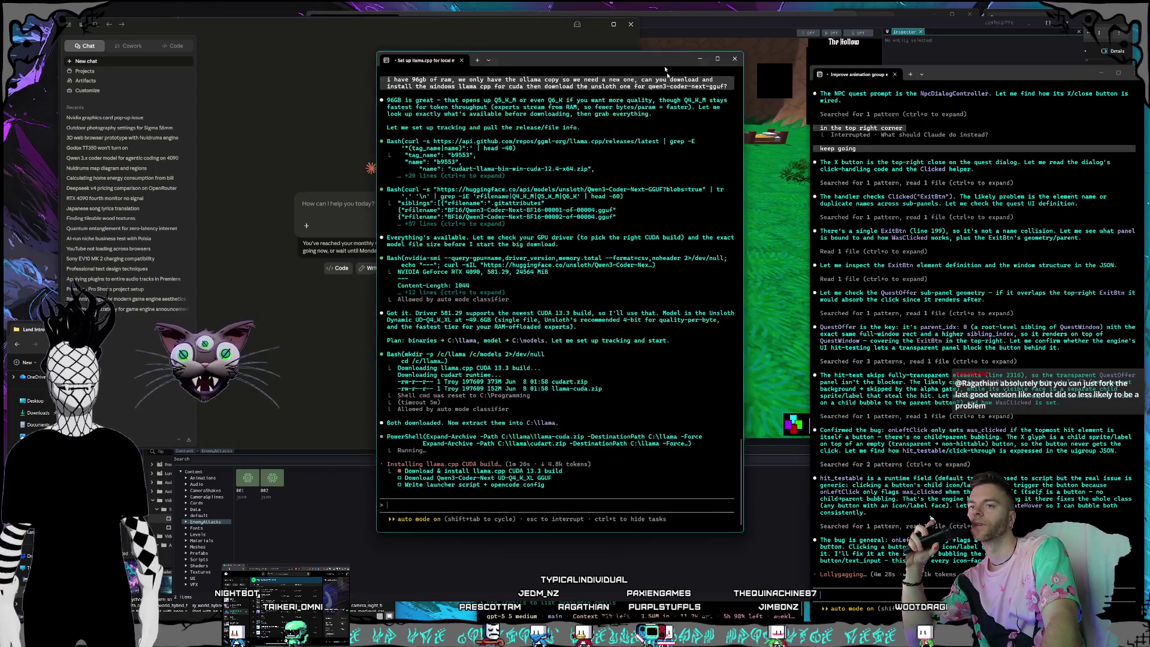
{"action": "left_click_drag", "start_coordinate": [657, 48], "coordinate": [696, 133]}
{"action": "left_click_drag", "start_coordinate": [360, 24], "coordinate": [371, 17]}
Reopen Claude's Settings > Usage page to show the plan usage limits.
{"action": "left_click", "coordinate": [108, 432]}
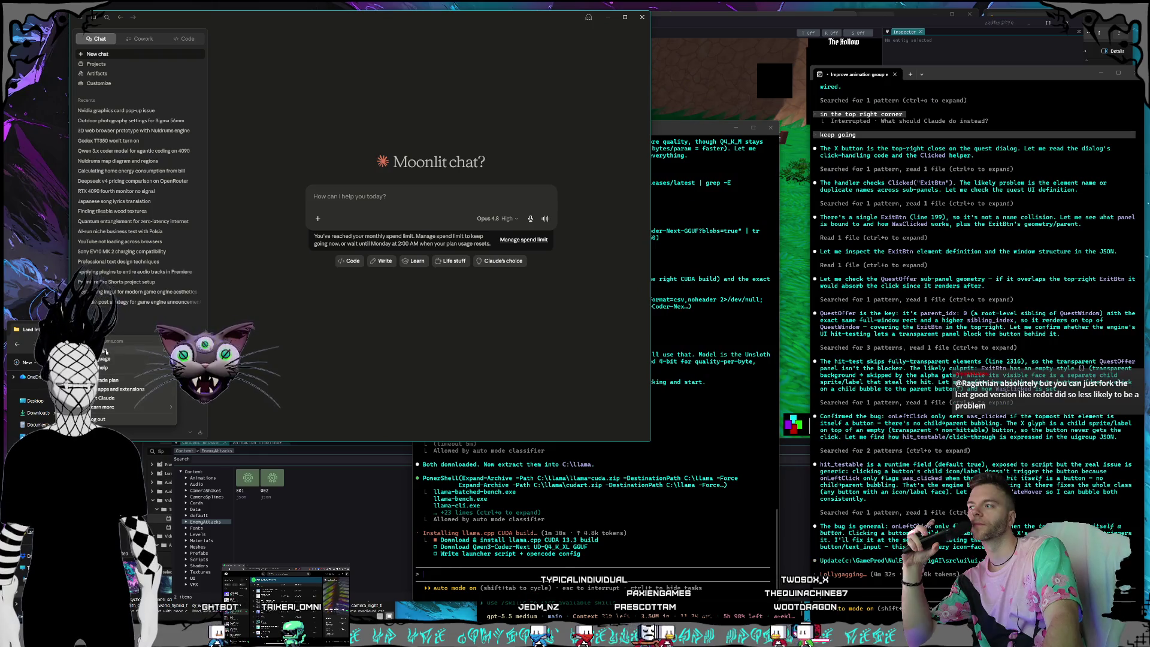
{"action": "left_click", "coordinate": [105, 349]}
{"action": "left_click", "coordinate": [209, 183]}
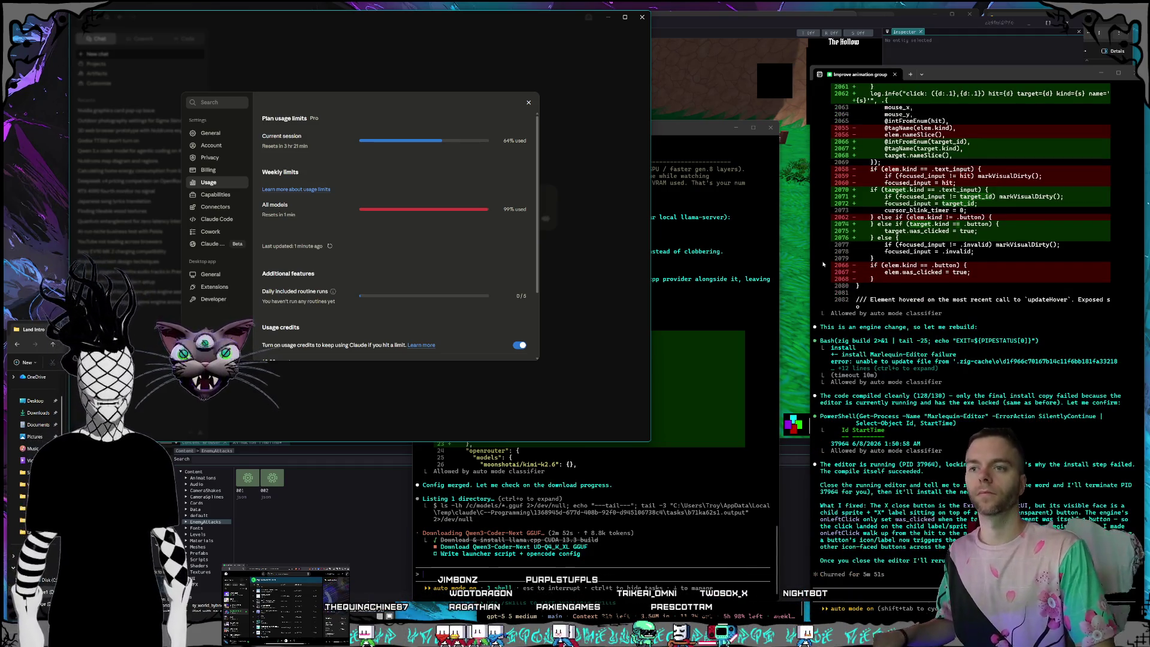
Stop play, close the game editor, reply 'closed, rebuild' to Claude, then check the llama.cpp setup terminal.
{"action": "key", "text": "alt+Tab"}
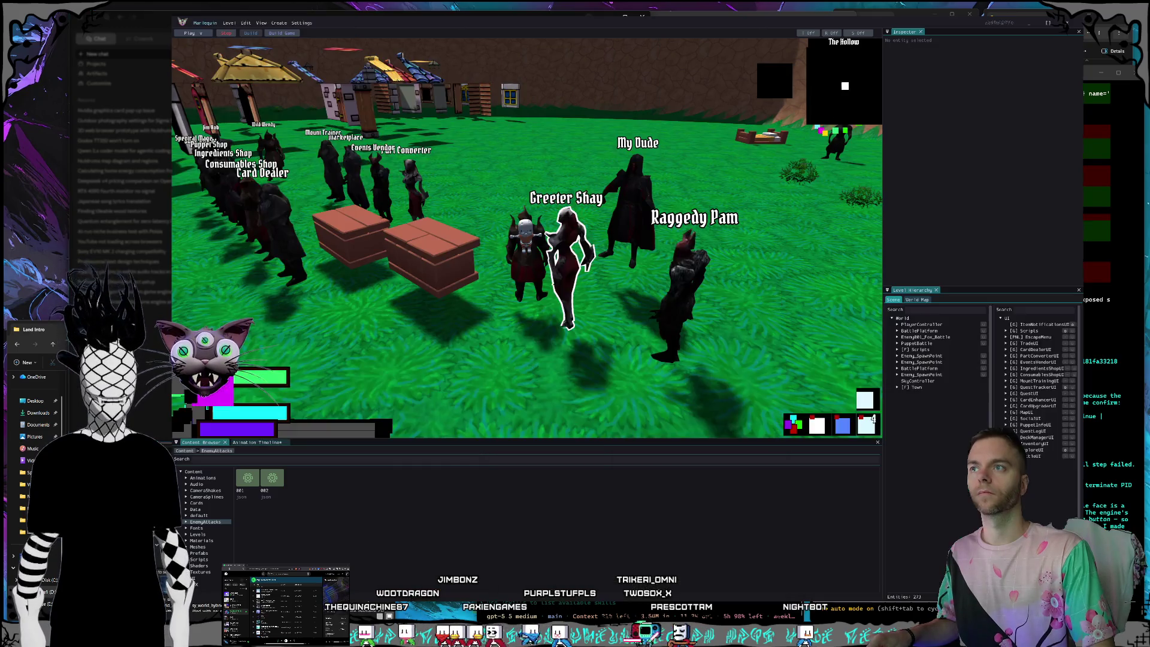
{"action": "key", "text": "Escape"}
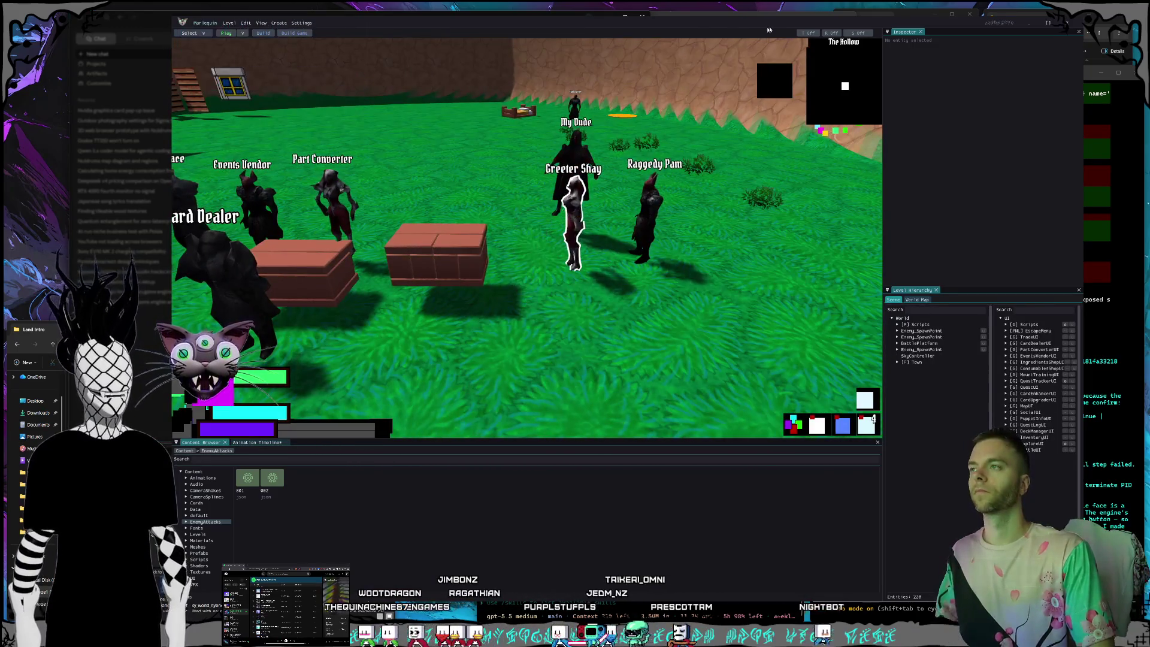
{"action": "left_click", "coordinate": [1065, 24]}
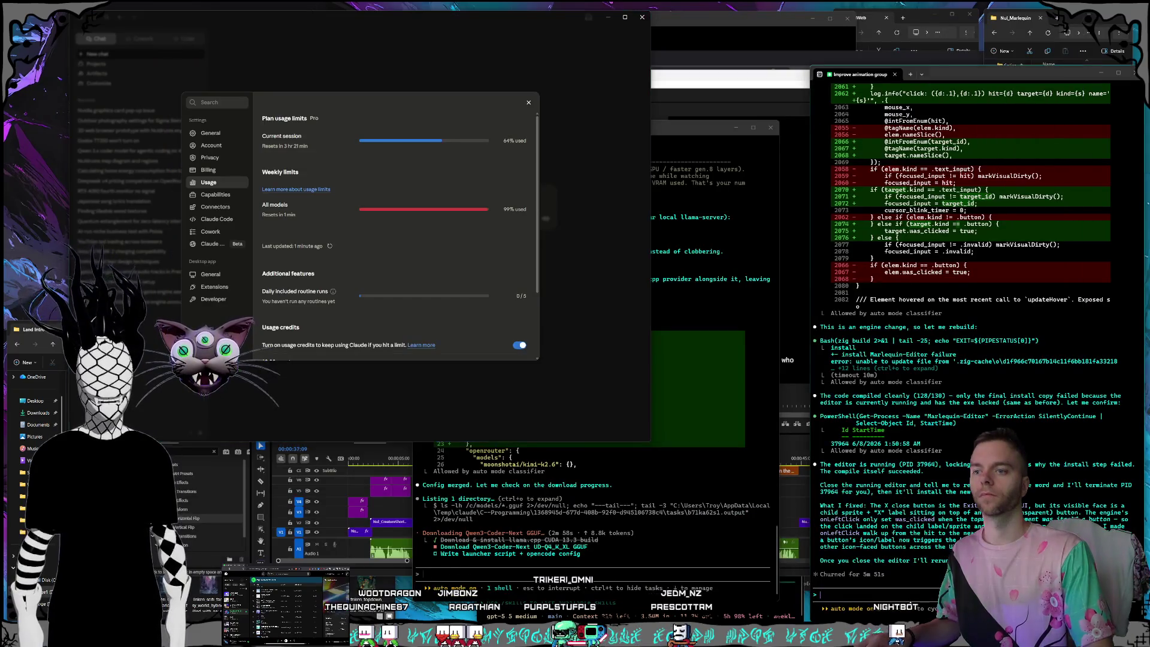
{"action": "type", "text": "closed,"}
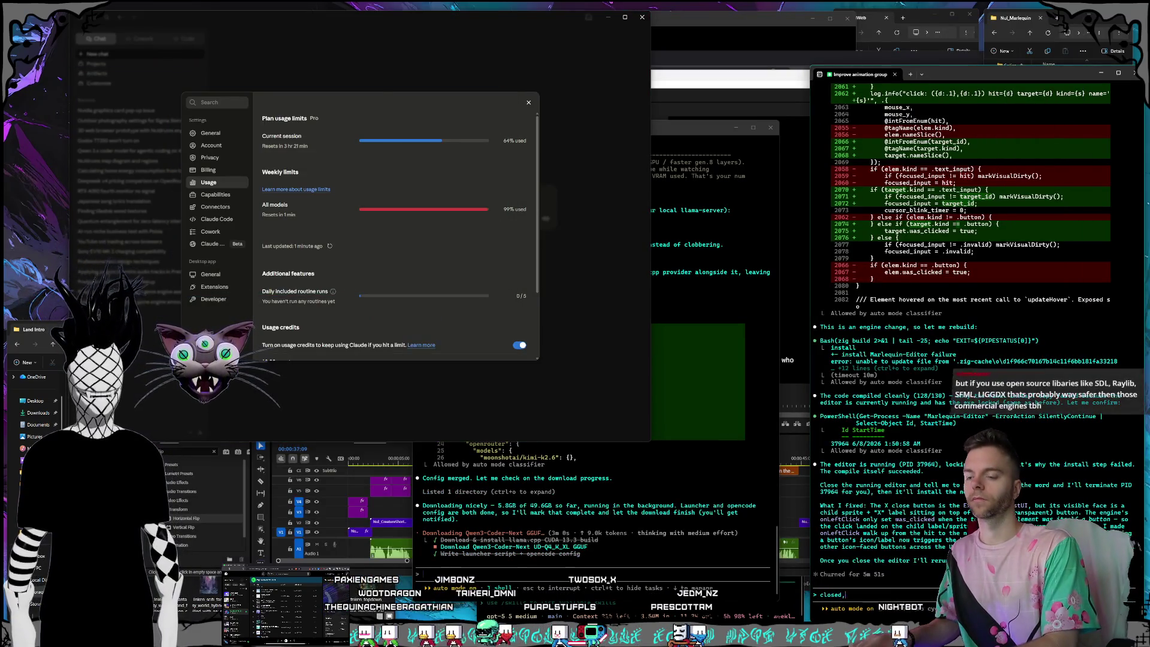
{"action": "type", "text": "ild"}
{"action": "key", "text": "Return"}
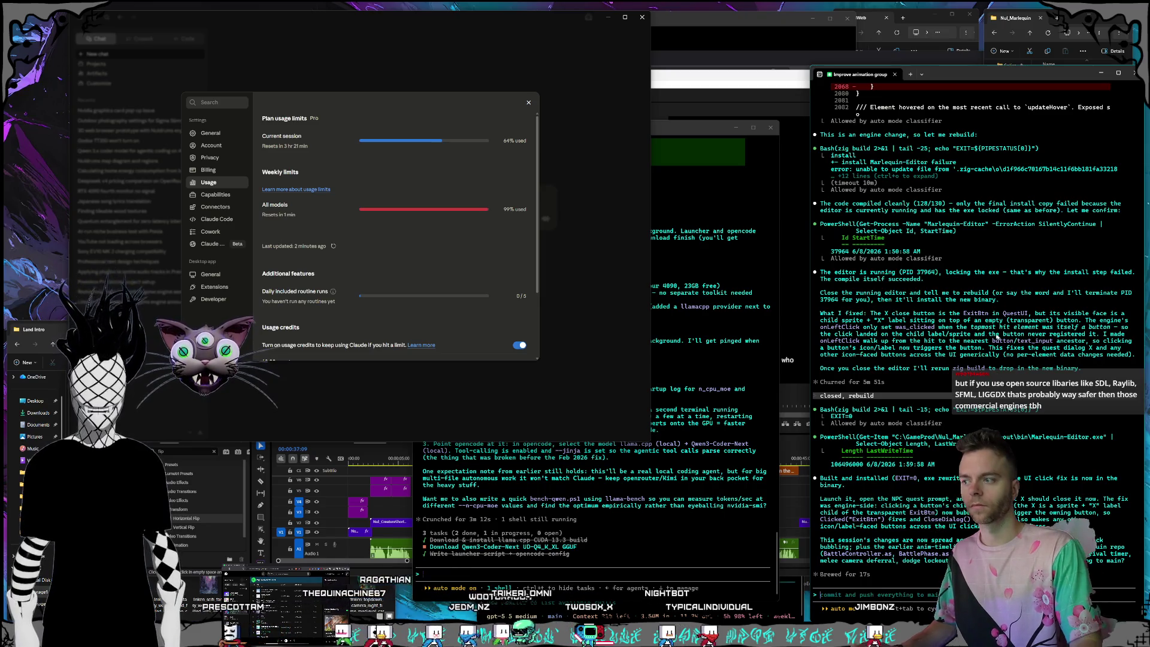
{"action": "left_click", "coordinate": [666, 520]}
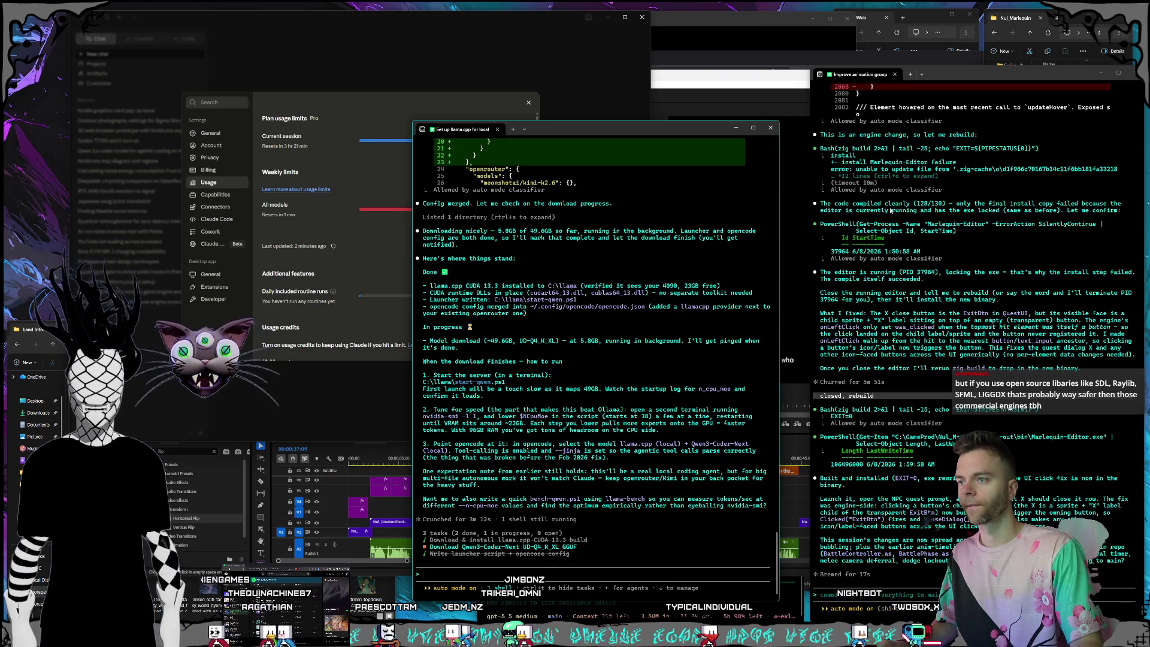
{"action": "left_click", "coordinate": [1076, 20]}
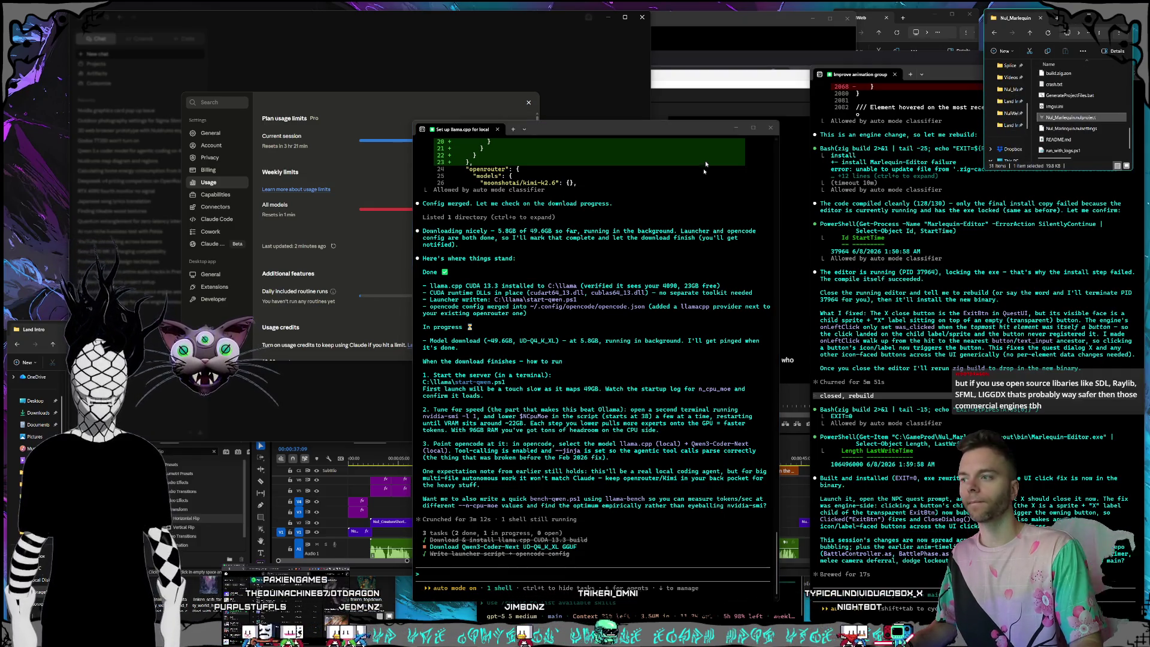
Launch the rebuilt Nul_Marlequin editor from its .nulproject file.
{"action": "key", "text": "Return"}
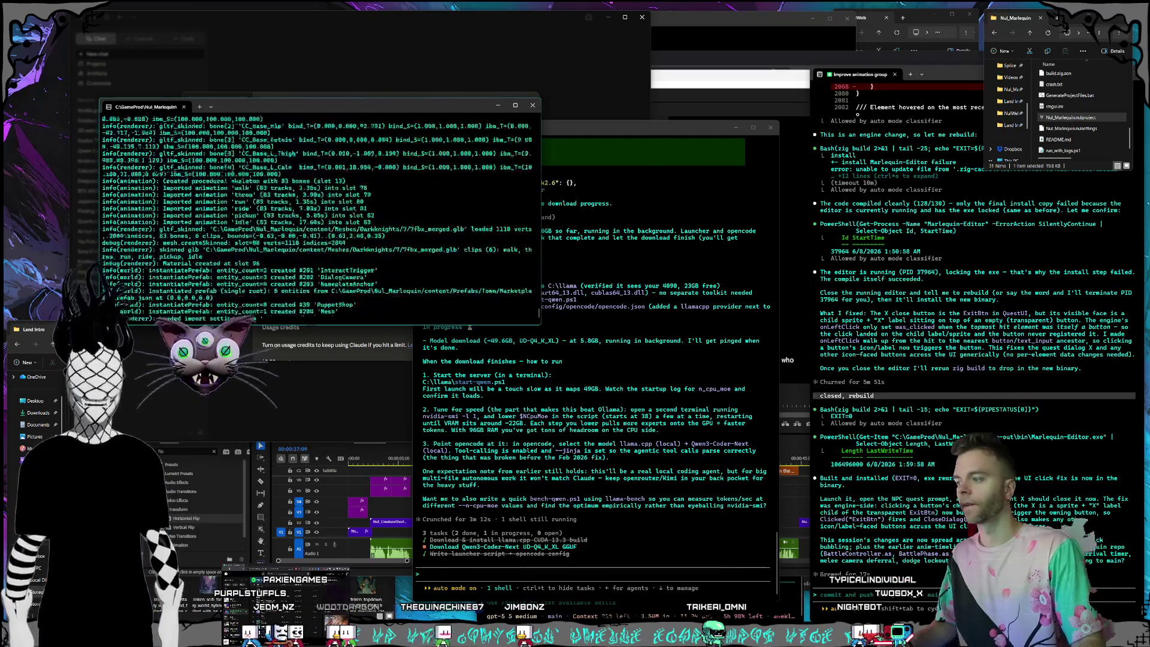
{"action": "left_click", "coordinate": [347, 380]}
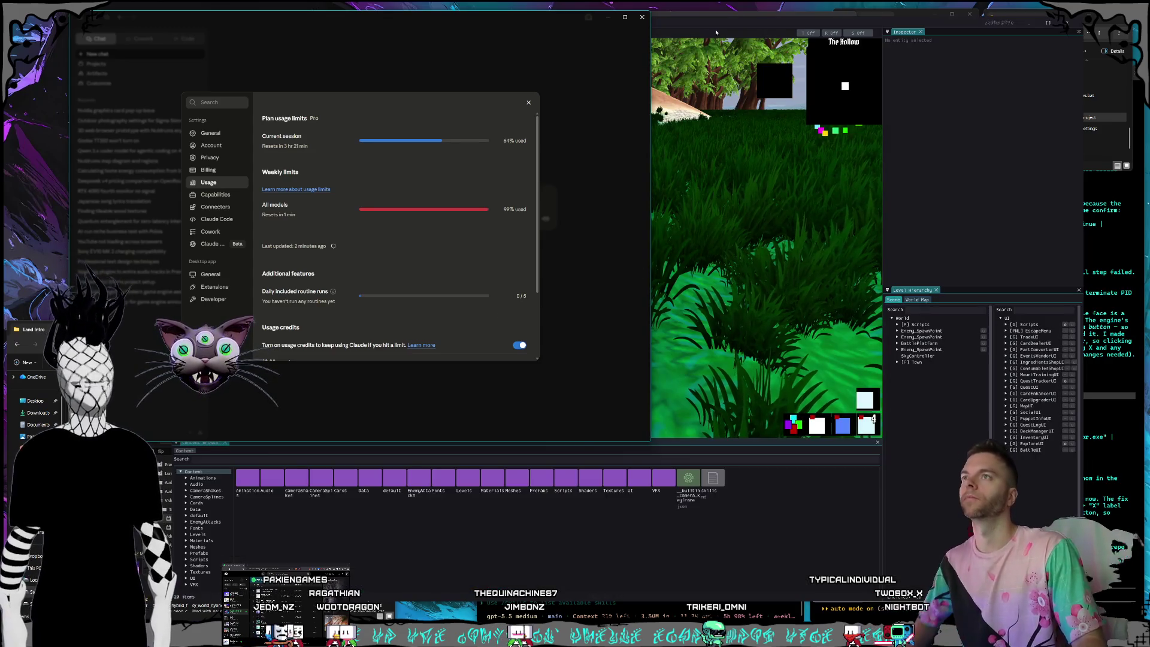
In play mode, ride the wolf-mounted character into the tall grass and back toward the path.
{"action": "left_click", "coordinate": [716, 32]}
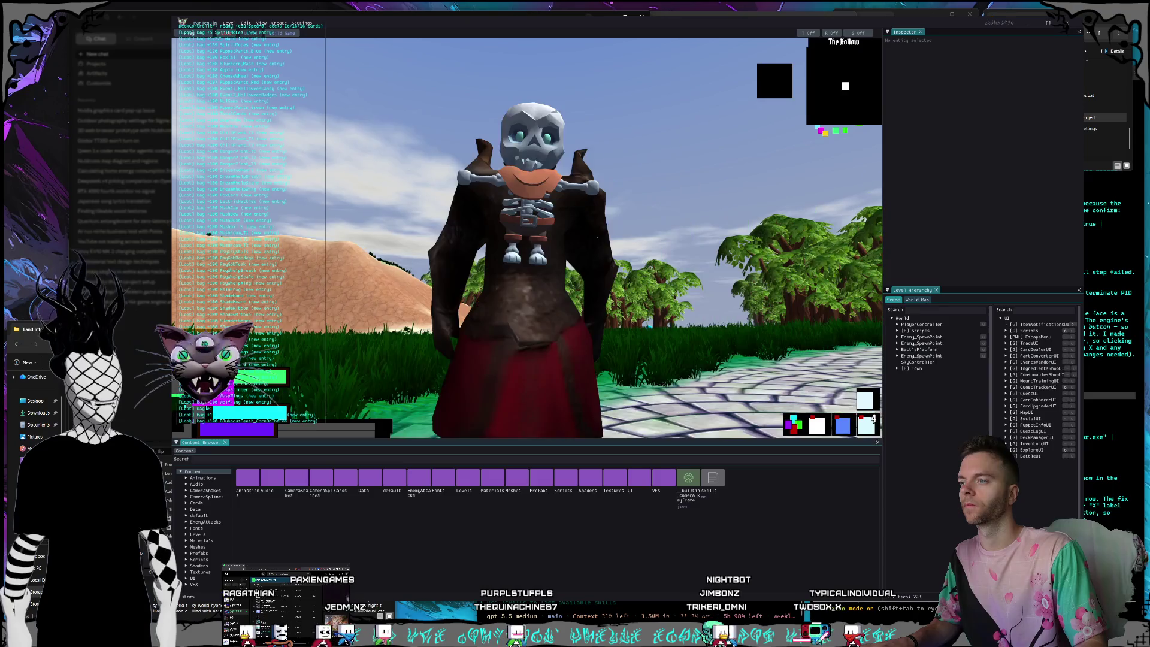
{"action": "key", "text": "w"}
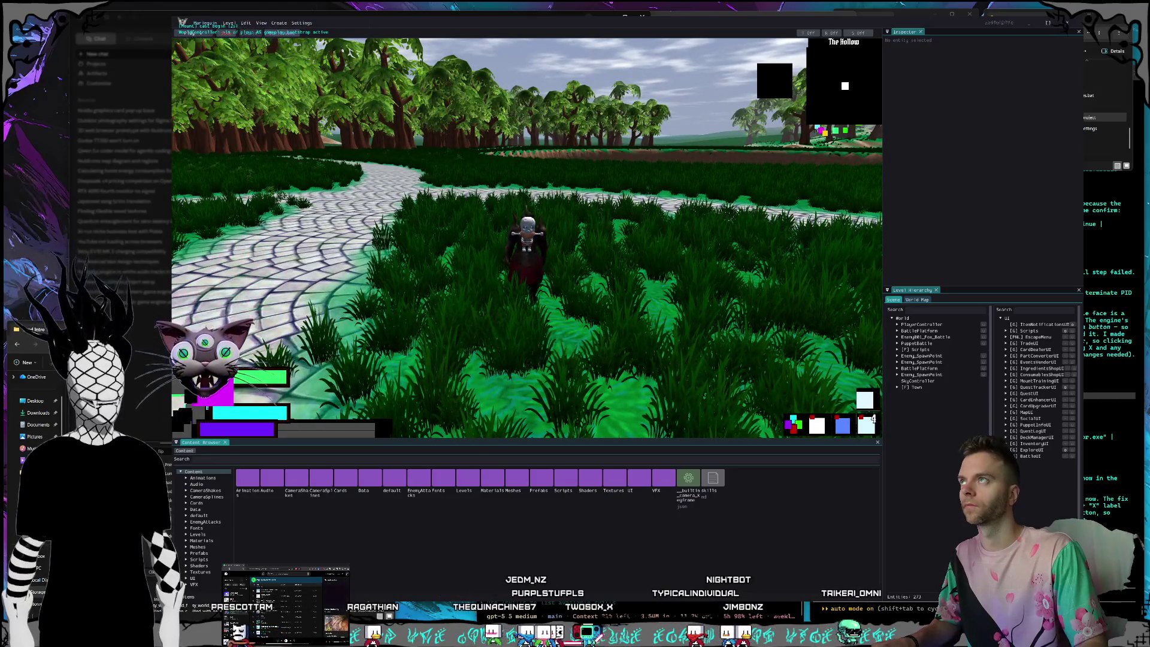
{"action": "key", "text": "a"}
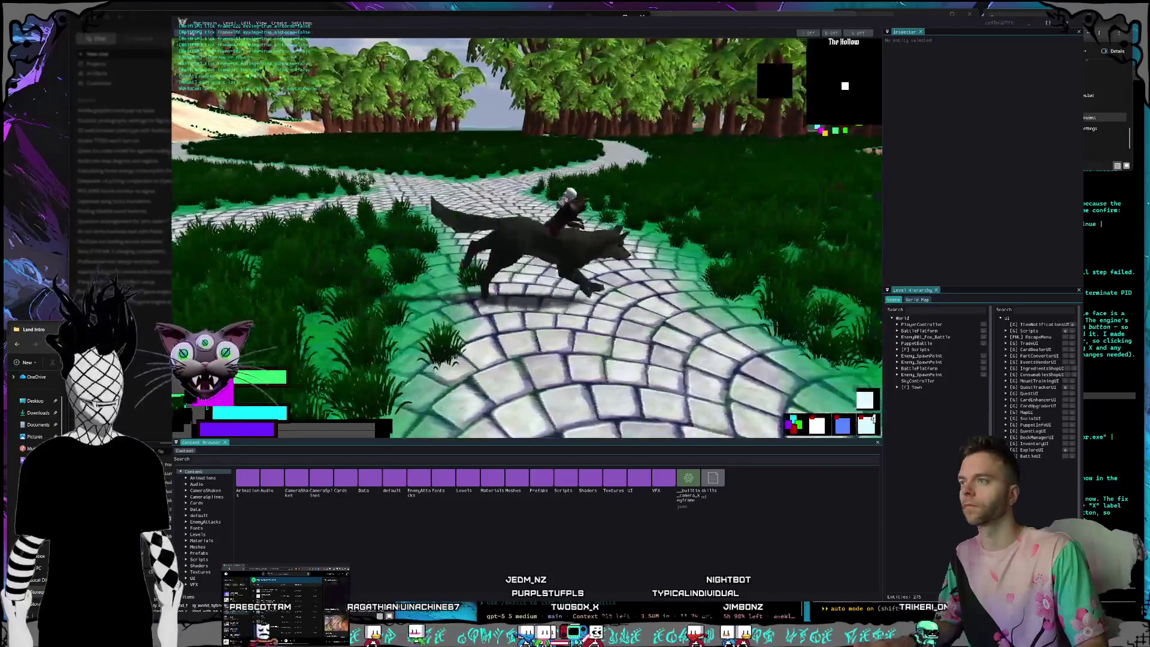